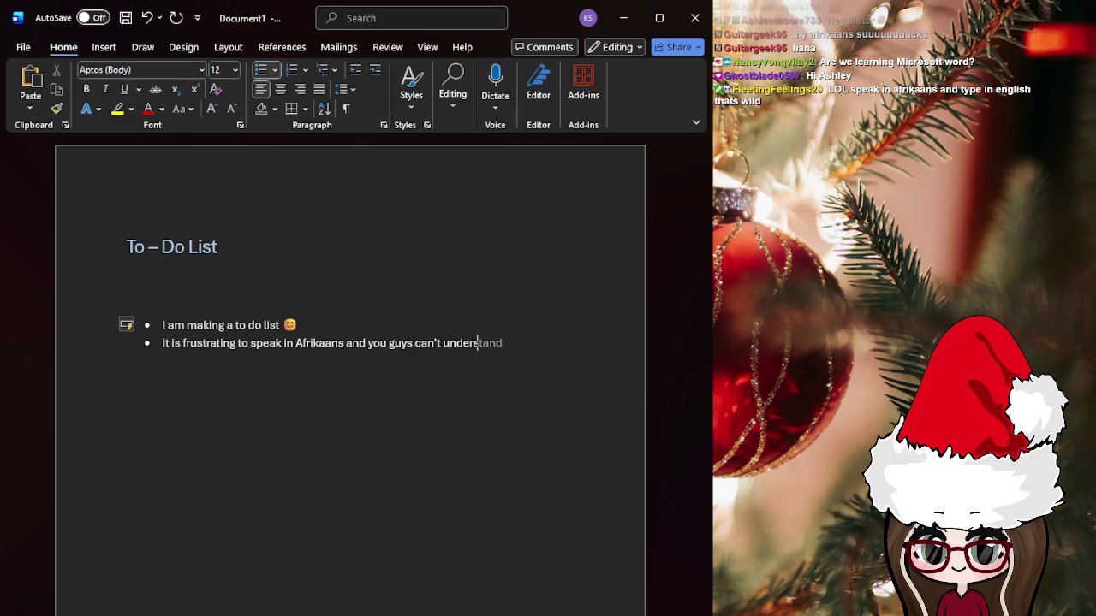
pyautogui.write('tand me XD')
# - Add bullets 'I will try my best', 'There is no rules agains it!' and 'This is difficult by the way', leaving an empty bullet
pyautogui.press('Return')
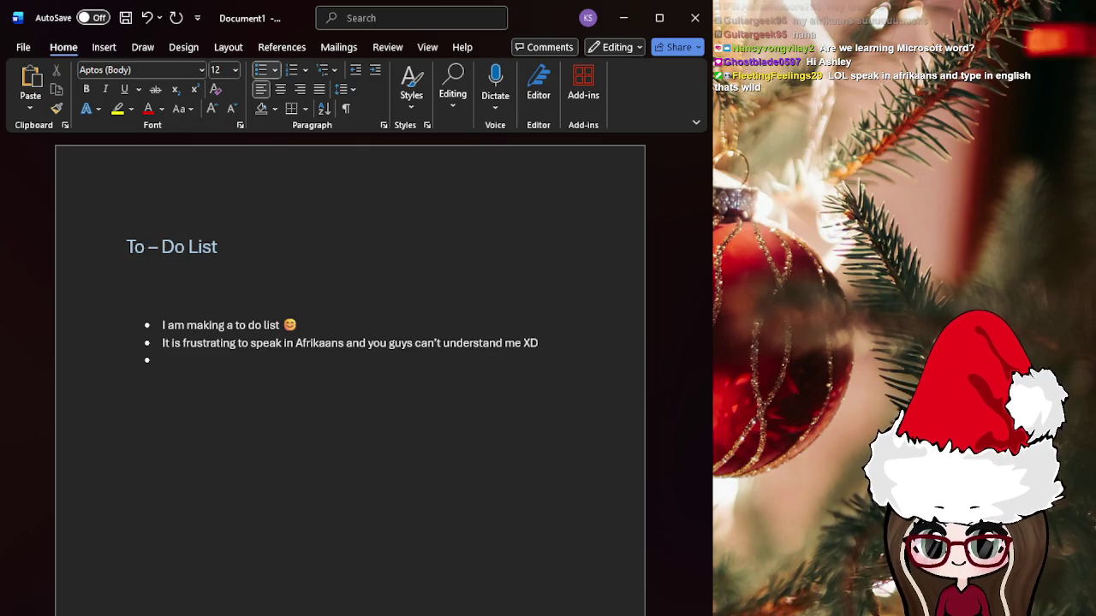
pyautogui.write('I will try')
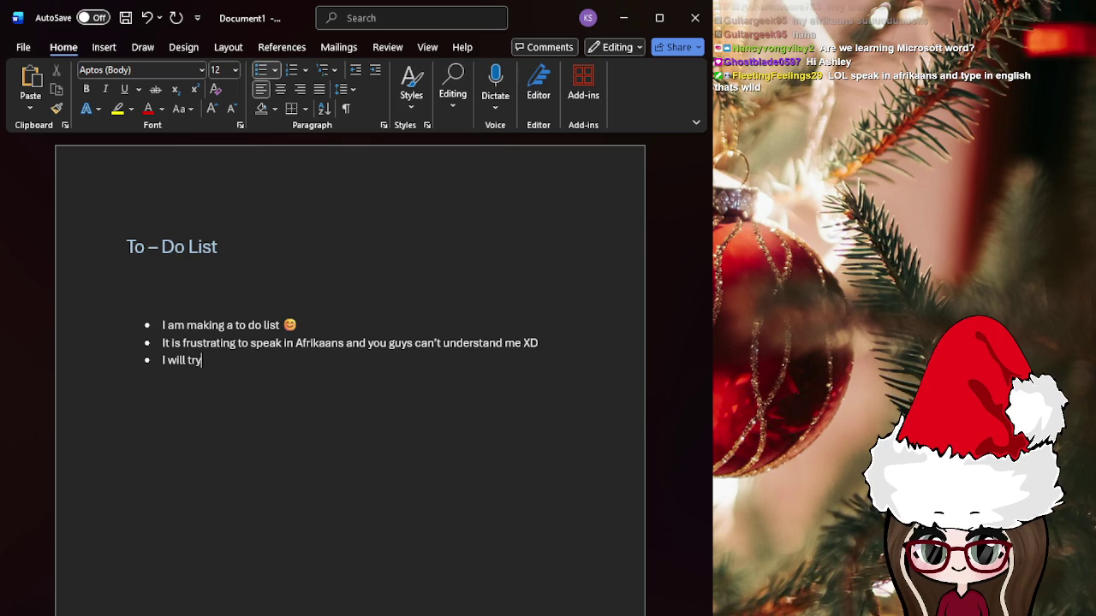
pyautogui.write('  my best')
pyautogui.press('Return')
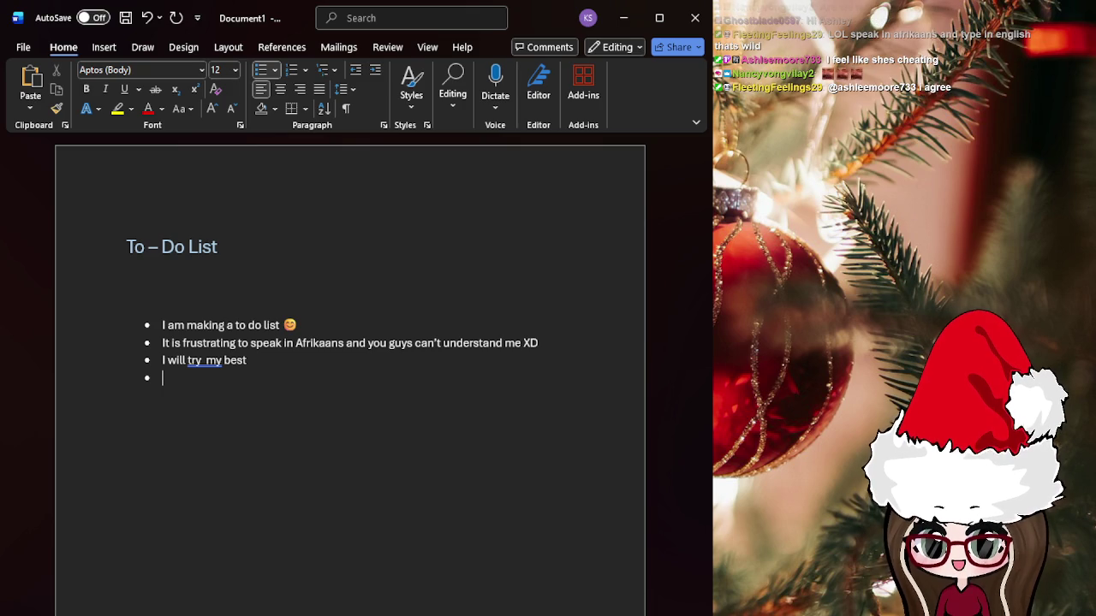
pyautogui.write('There is no rules agains it!')
pyautogui.press('Return')
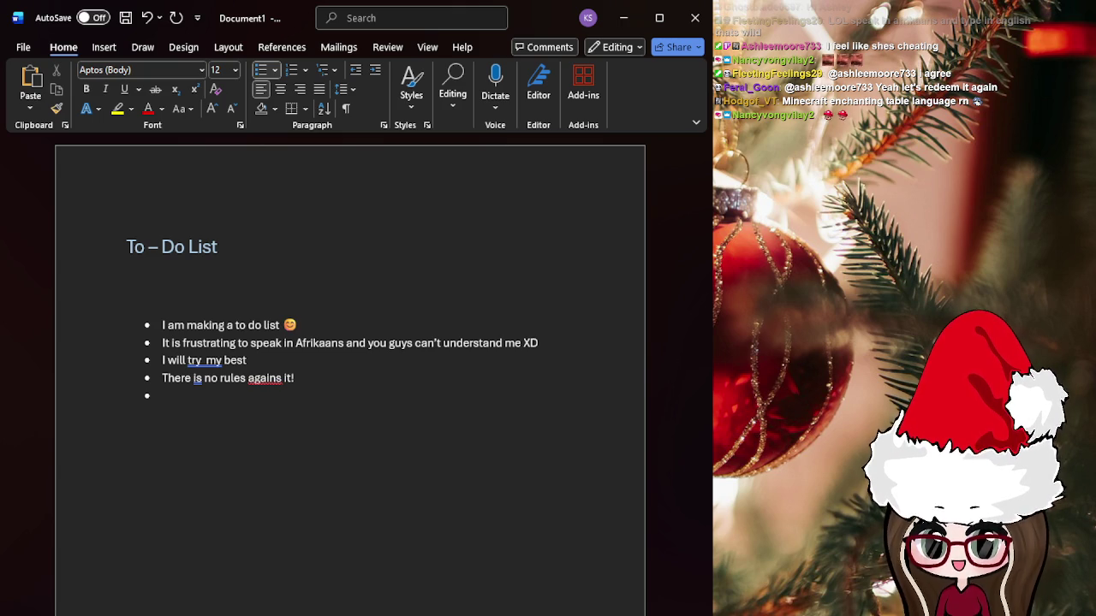
pyautogui.write('This i')
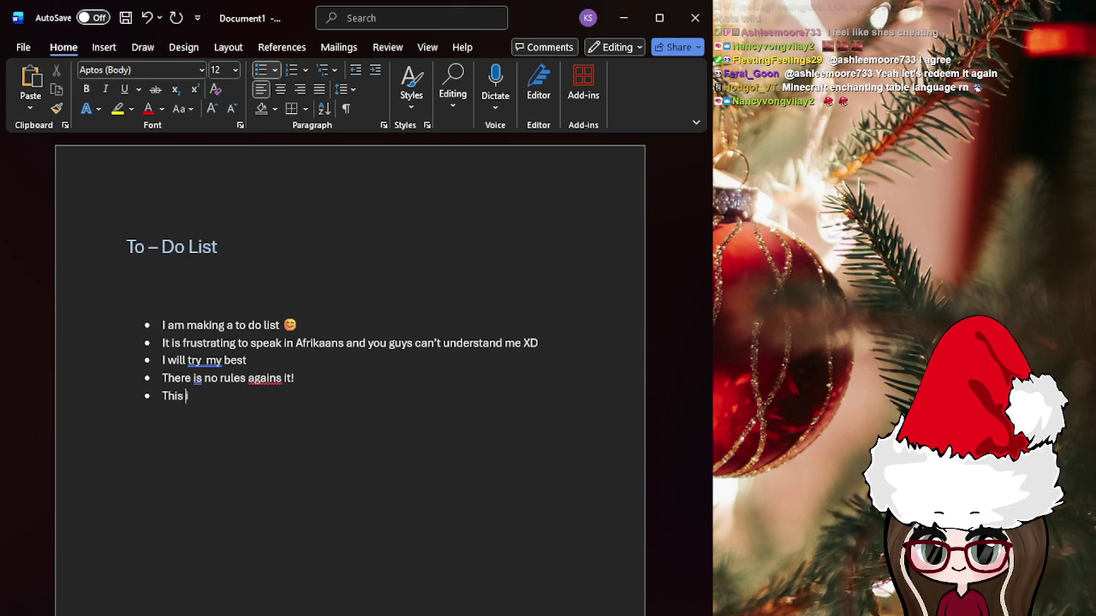
pyautogui.write('s difficult bty')
pyautogui.press('BackSpace')
pyautogui.press('BackSpace')
pyautogui.write('y the way')
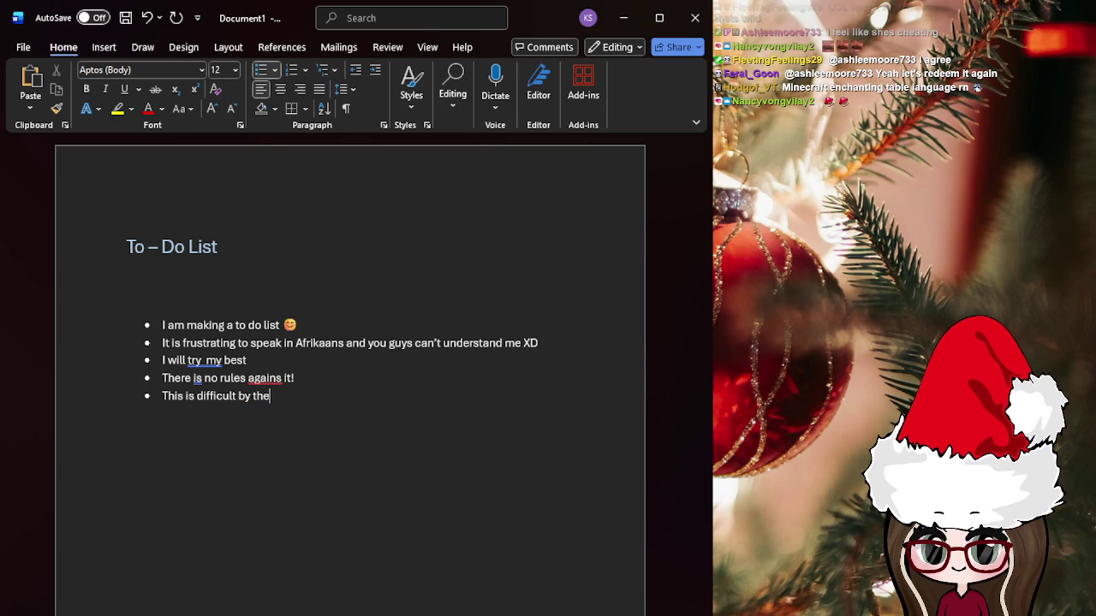
pyautogui.press('Return')
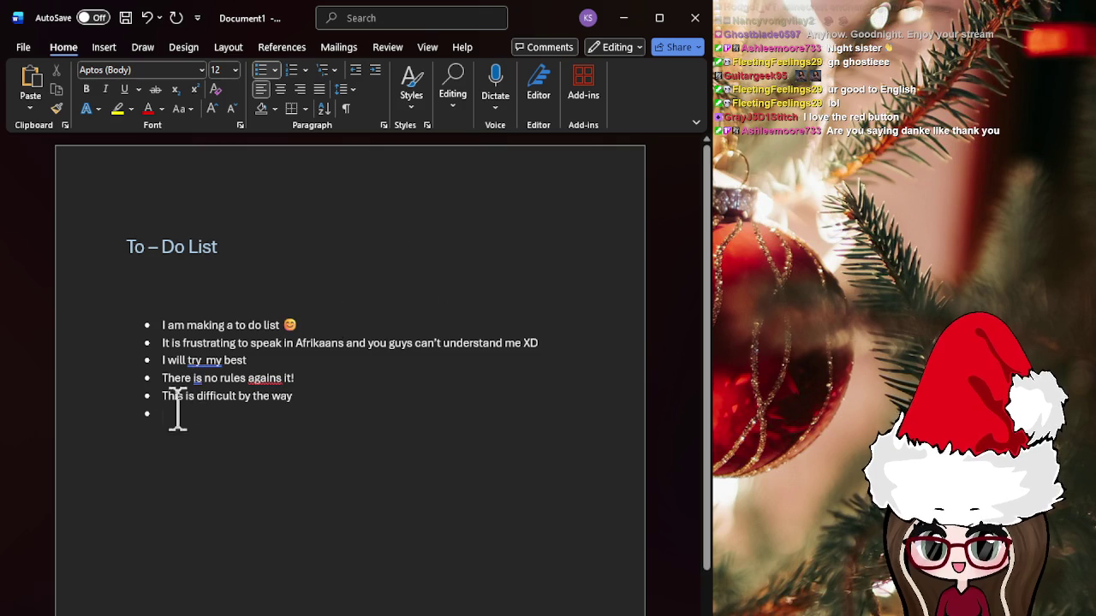
# - Replace the five items with 'Mouse pointer does not show up when you are taken back at the menu'
pyautogui.moveTo(180, 414); pyautogui.dragTo(115, 311)
pyautogui.press('BackSpace')
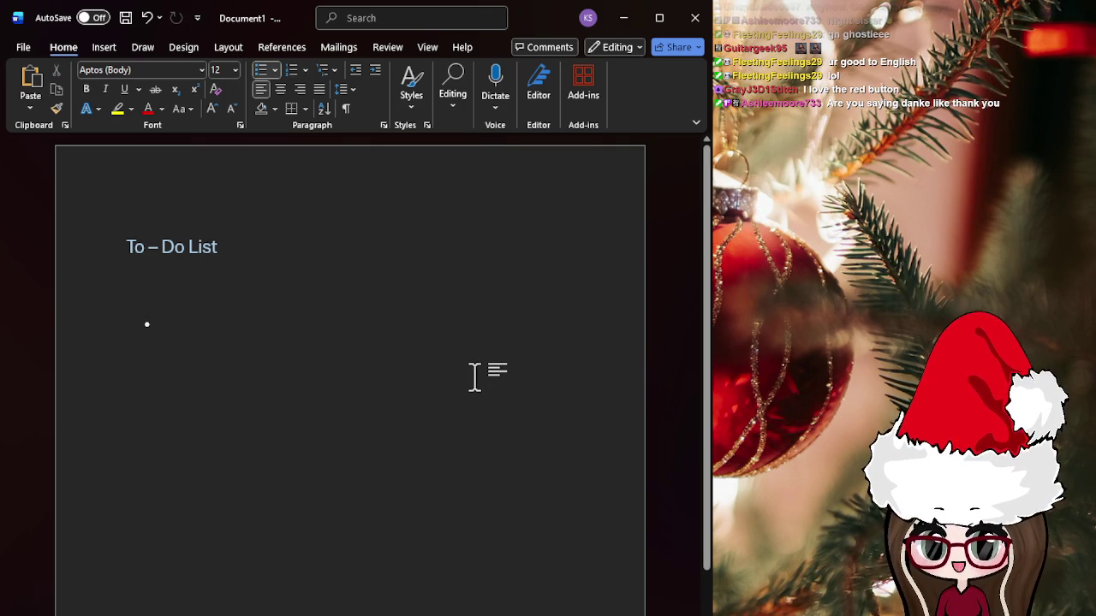
pyautogui.write('Mouse pointer does n')
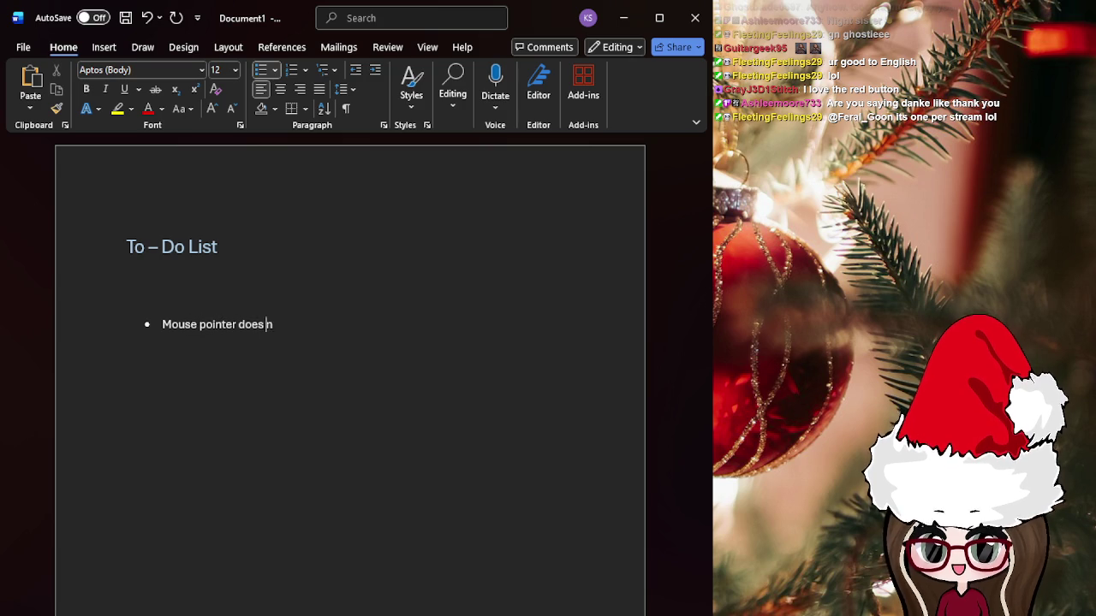
pyautogui.write('ot show up at')
pyautogui.press('BackSpace')
pyautogui.press('BackSpace')
pyautogui.write('when you are t')
pyautogui.press('BackSpace')
pyautogui.press('BackSpace')
pyautogui.press('BackSpace')
pyautogui.write('e taken back at the ')
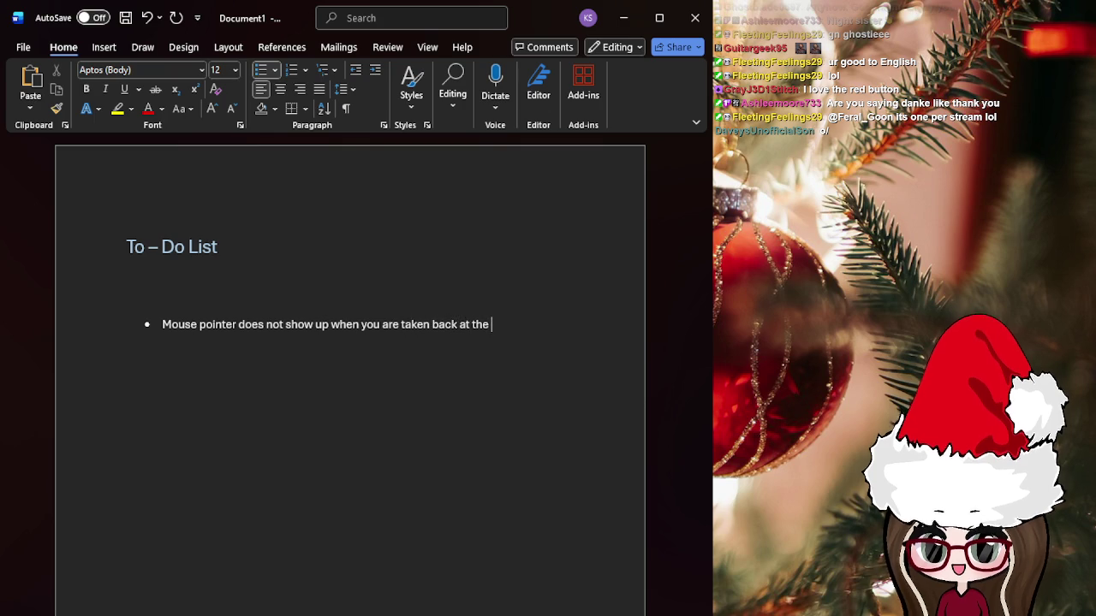
pyautogui.write('menyu')
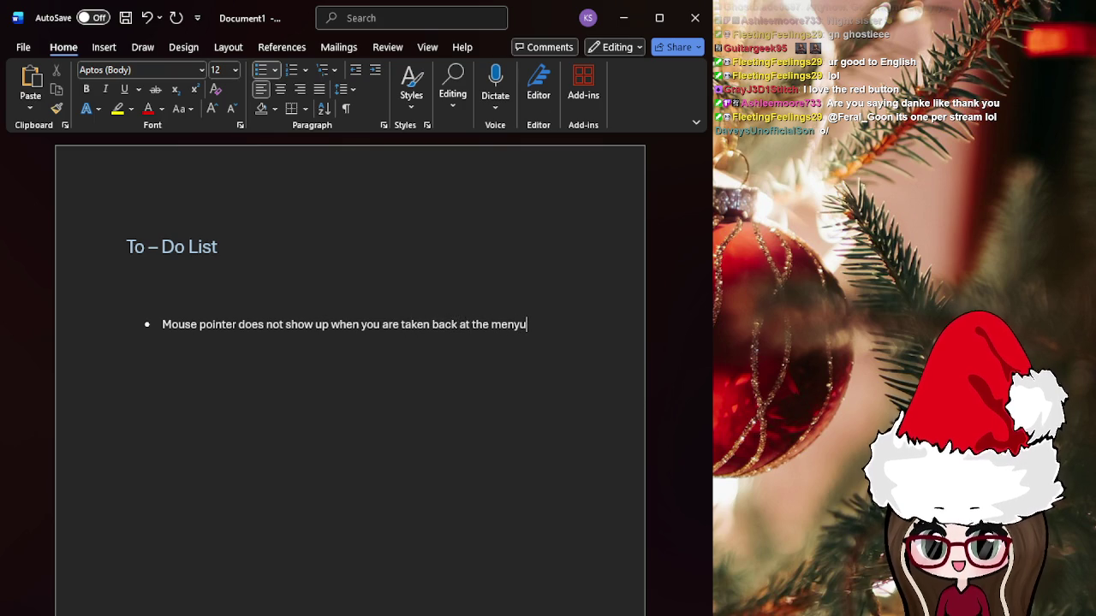
pyautogui.press('BackSpace')
pyautogui.press('BackSpace')
pyautogui.write('u')
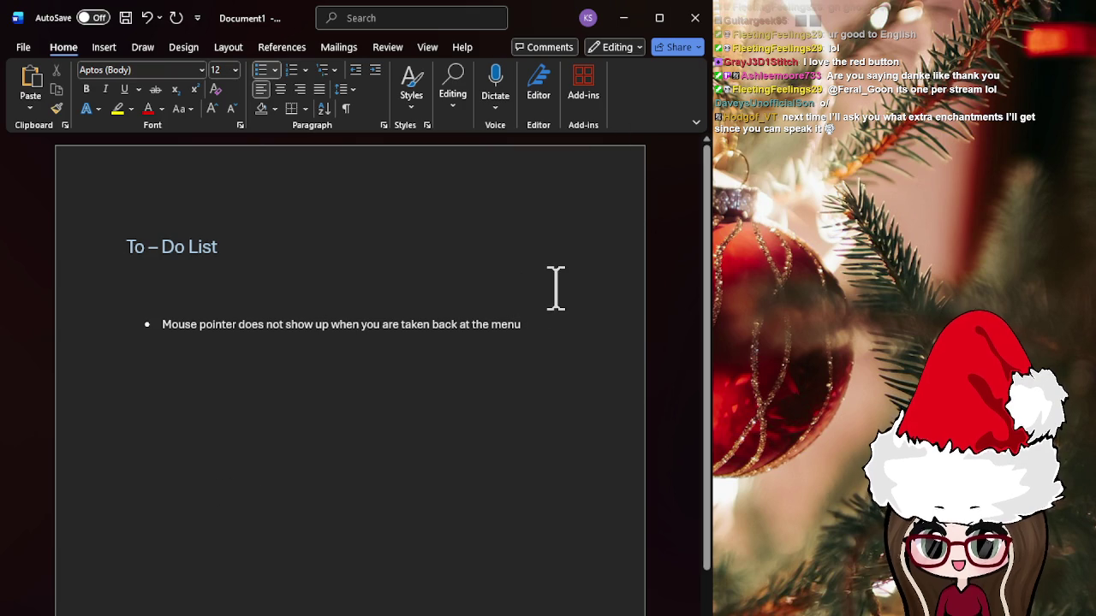
pyautogui.press('Return')
# - Type the second bullet 'Trigger box in scene 4 to prevent players from getting too close to the'
pyautogui.write('Trigger mouse is seen')
pyautogui.press('BackSpace')
pyautogui.press('BackSpace')
pyautogui.press('BackSpace')
pyautogui.press('BackSpace')
pyautogui.press('BackSpace')
pyautogui.press('BackSpace')
pyautogui.write('but')
pyautogui.press('BackSpace')
pyautogui.press('BackSpace')
pyautogui.write('ox in scene 4 to prevent players from getting too close to the')
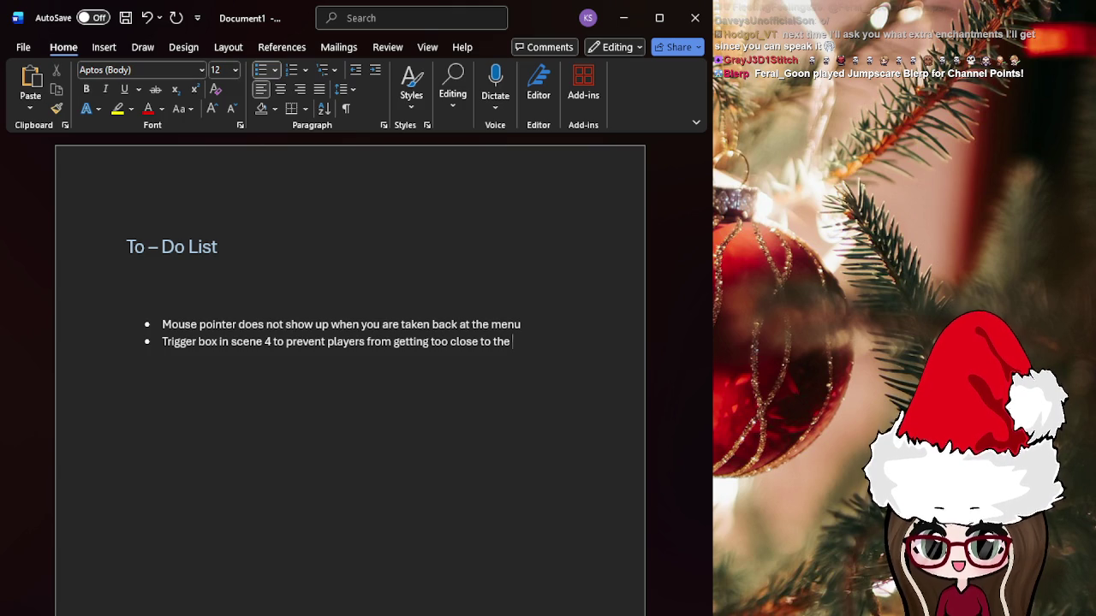
pyautogui.hotkey('alt', 'Tab')
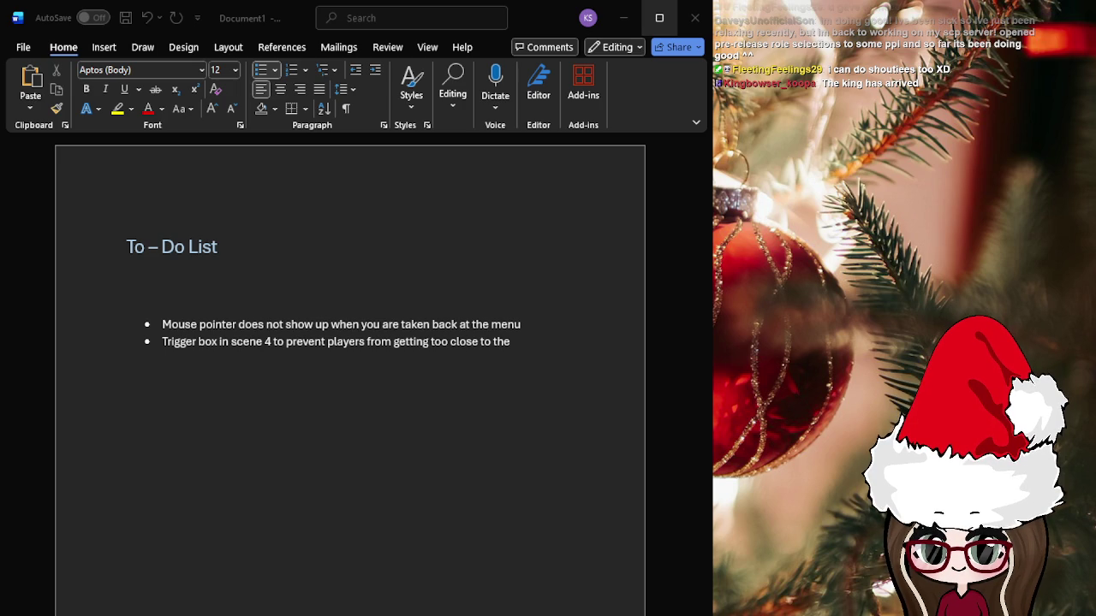
# - End the second item with 'window' and add 'A gasp sound as the player wakes up in scene 6'
pyautogui.click(425, 568)
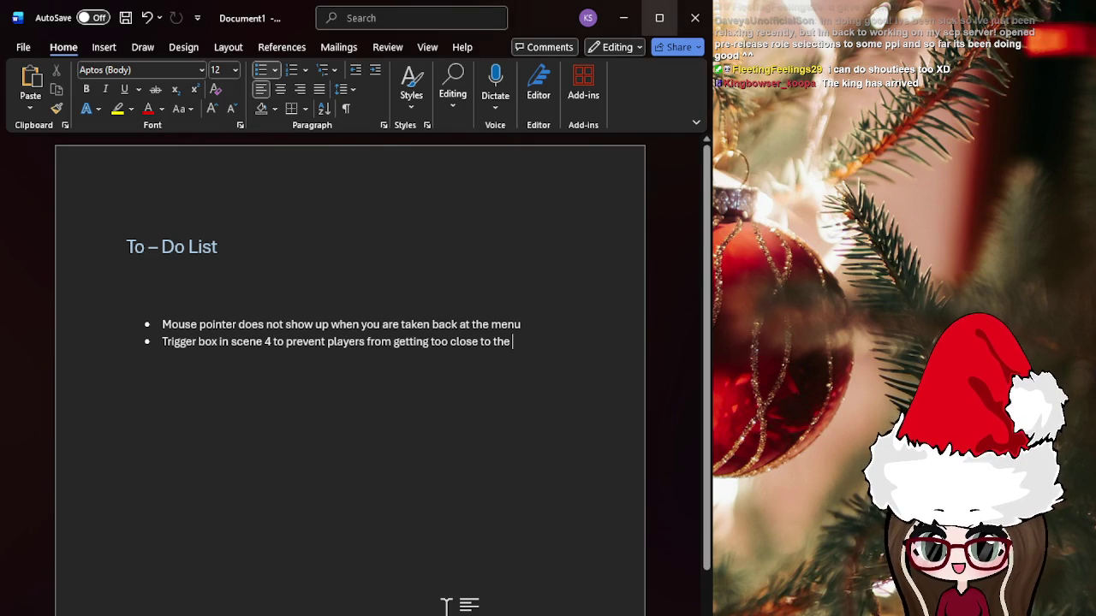
pyautogui.write('window')
pyautogui.press('Return')
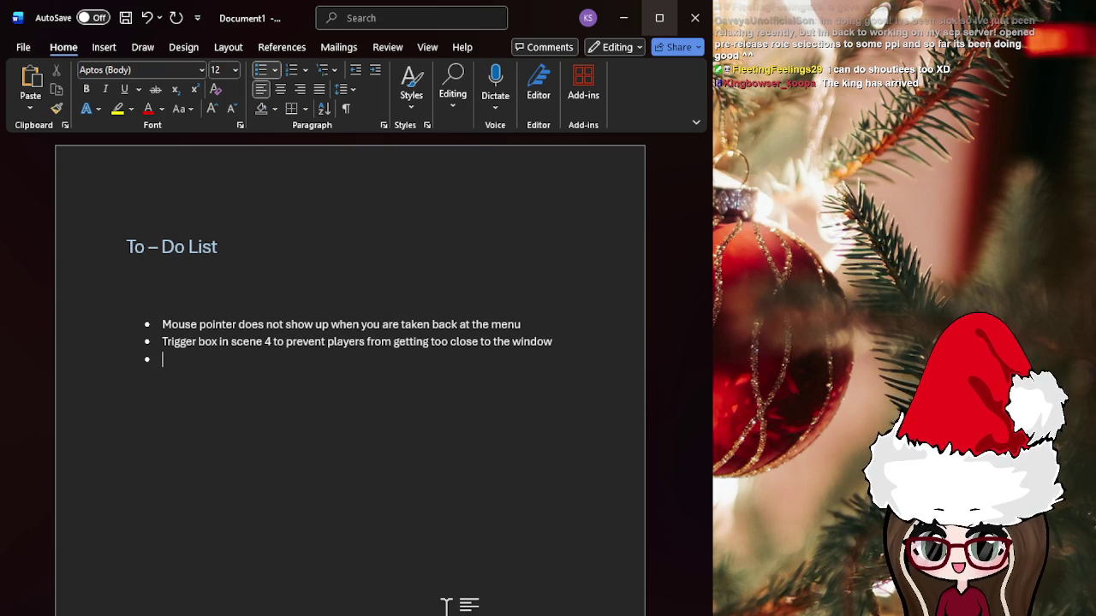
pyautogui.write('A f')
pyautogui.press('BackSpace')
pyautogui.write('gasp sound as the play er wakes up')
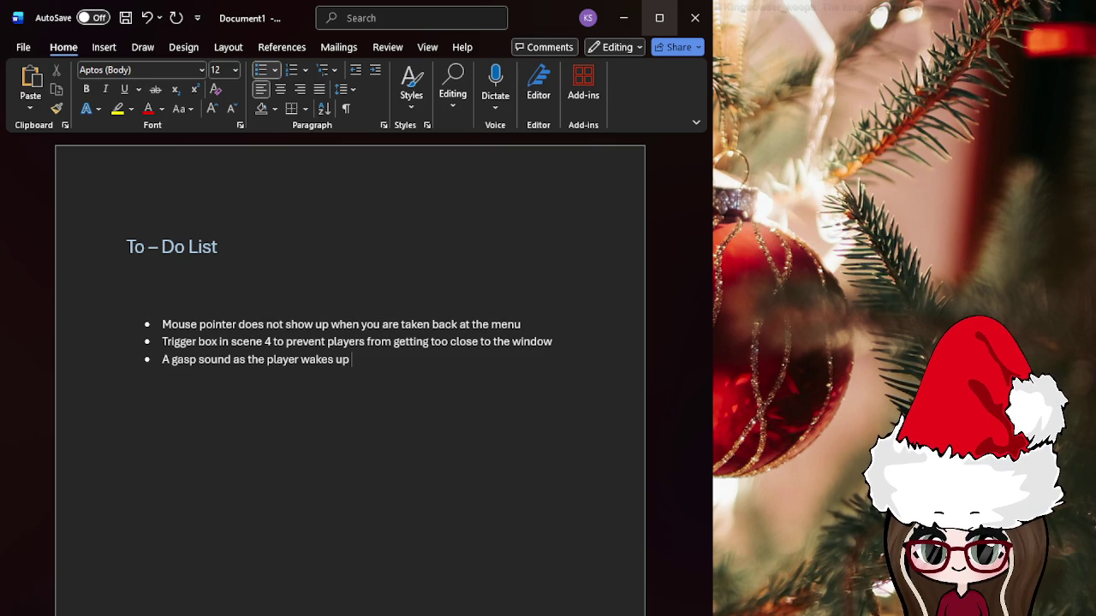
pyautogui.write('in scene 6')
# - Start a fourth bullet reading 'A fade to black when the player'
pyautogui.press('Return')
pyautogui.write('A fade to black when the player')
pyautogui.press('BackSpace')
pyautogui.press('BackSpace')
pyautogui.press('BackSpace')
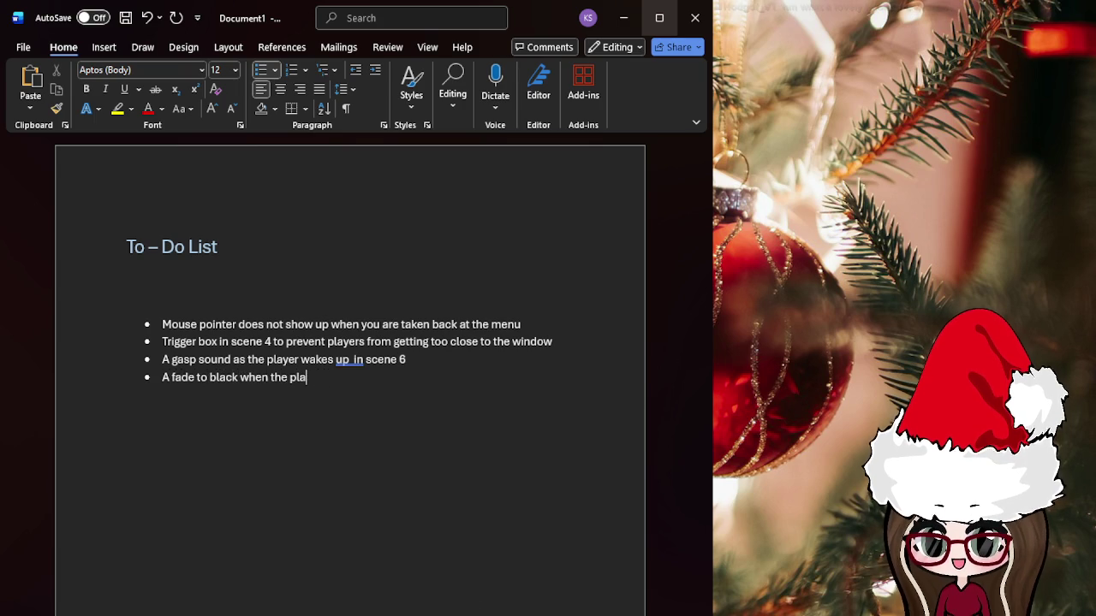
# - Finish the fade item with 'changes scenes from scene 2 to scene 3' and retype 'up in' in the gasp item
pyautogui.write('yer changes scenes from scene 2 to scene 3')
pyautogui.press('Return')
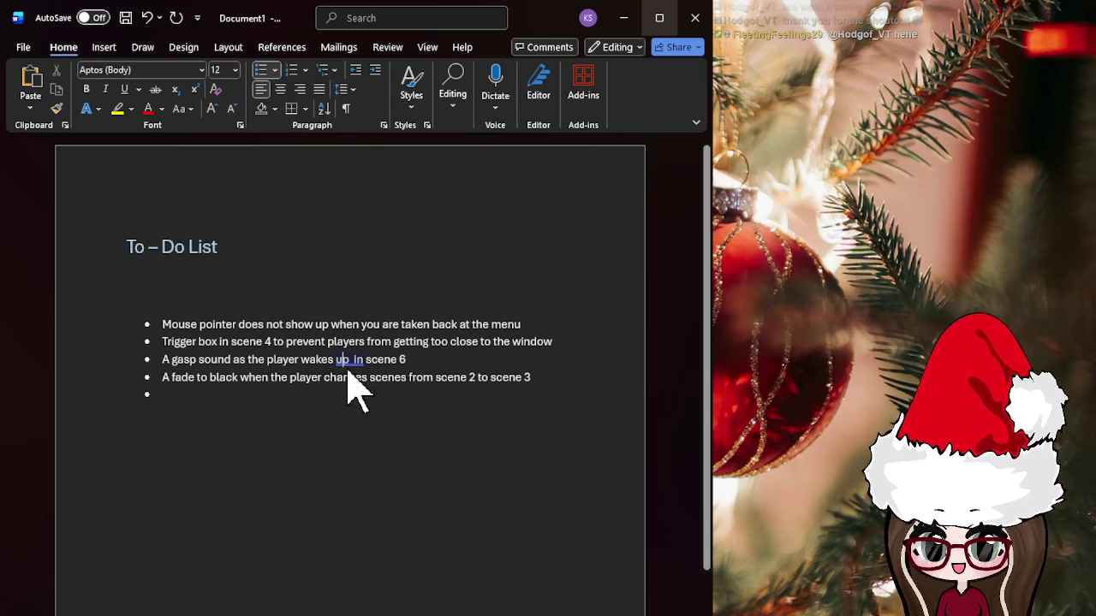
pyautogui.write('up in')
pyautogui.click(257, 394)
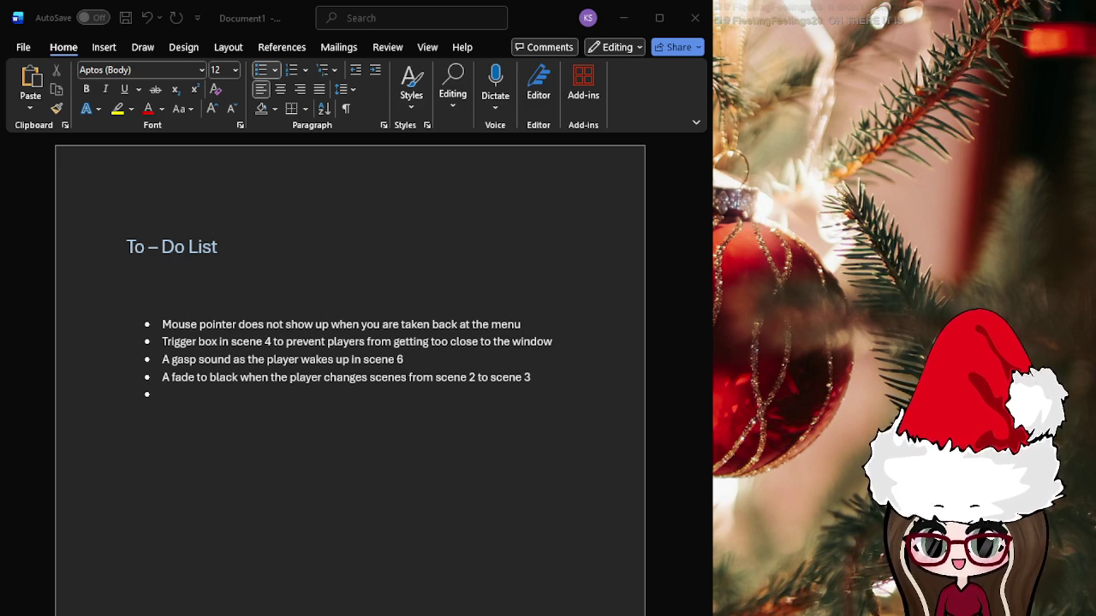
pyautogui.click(612, 21)
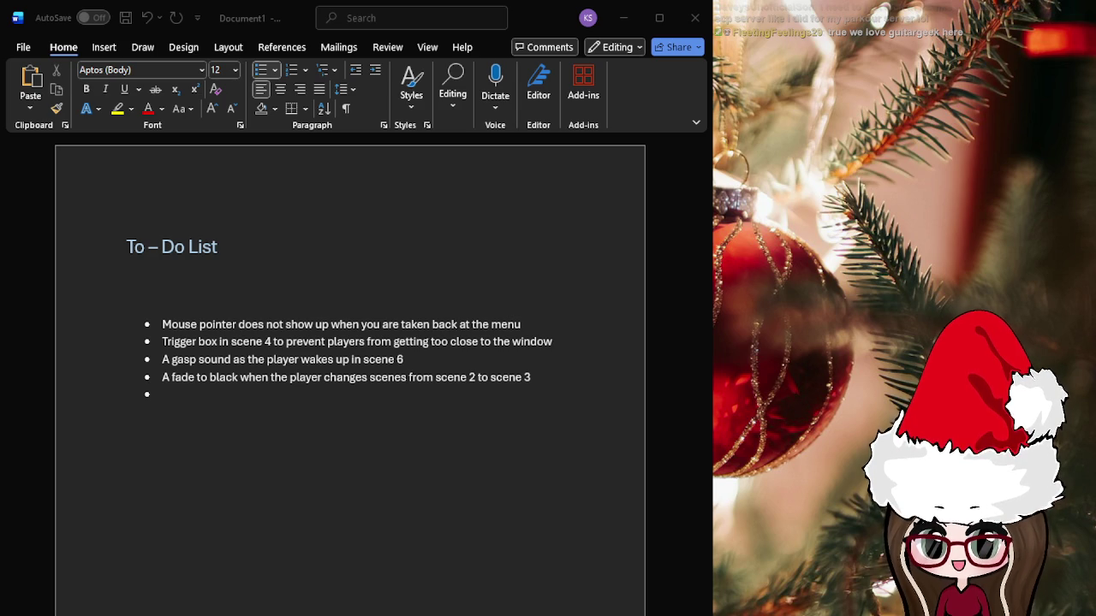
# - Add the bullet 'Resume button in scene 2 has to be fixe 1' with a new bullet below
pyautogui.click(206, 398)
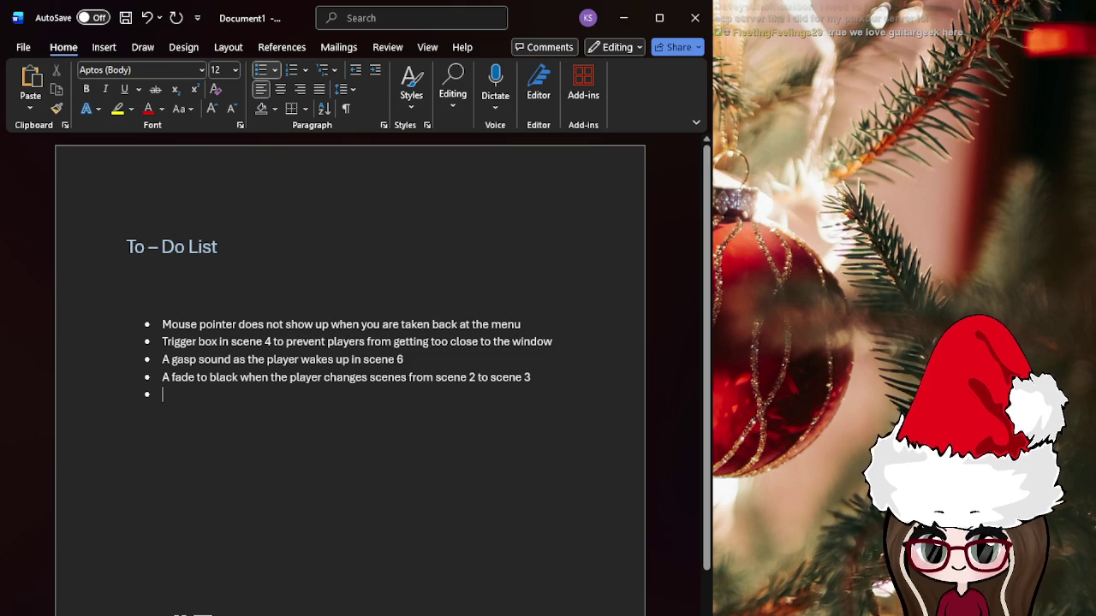
pyautogui.write('Resume button in scene 2 has to be fixe 1')
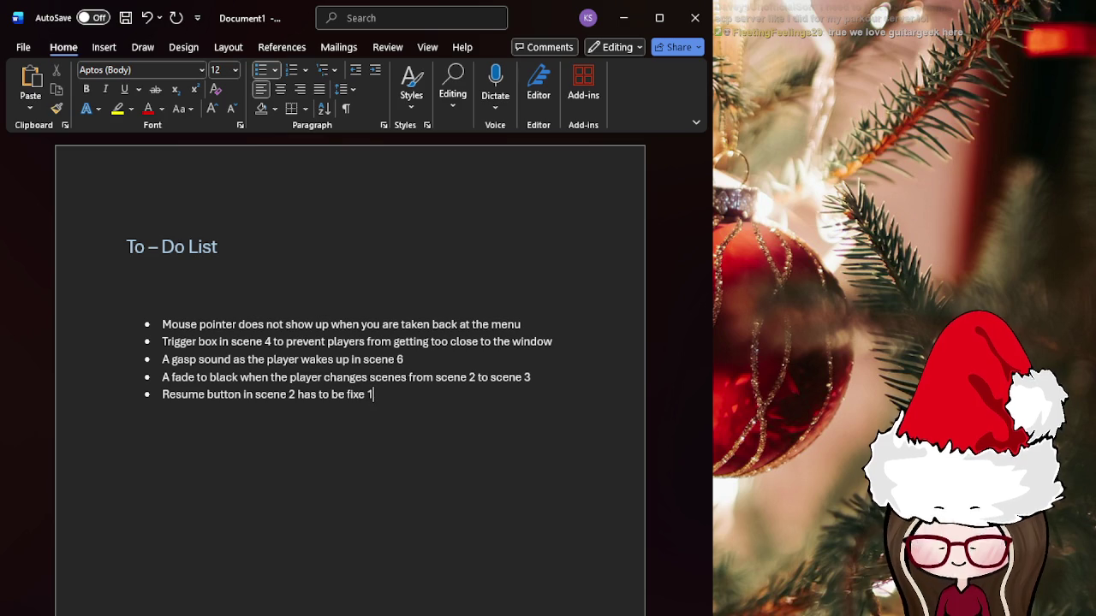
pyautogui.press('Return')
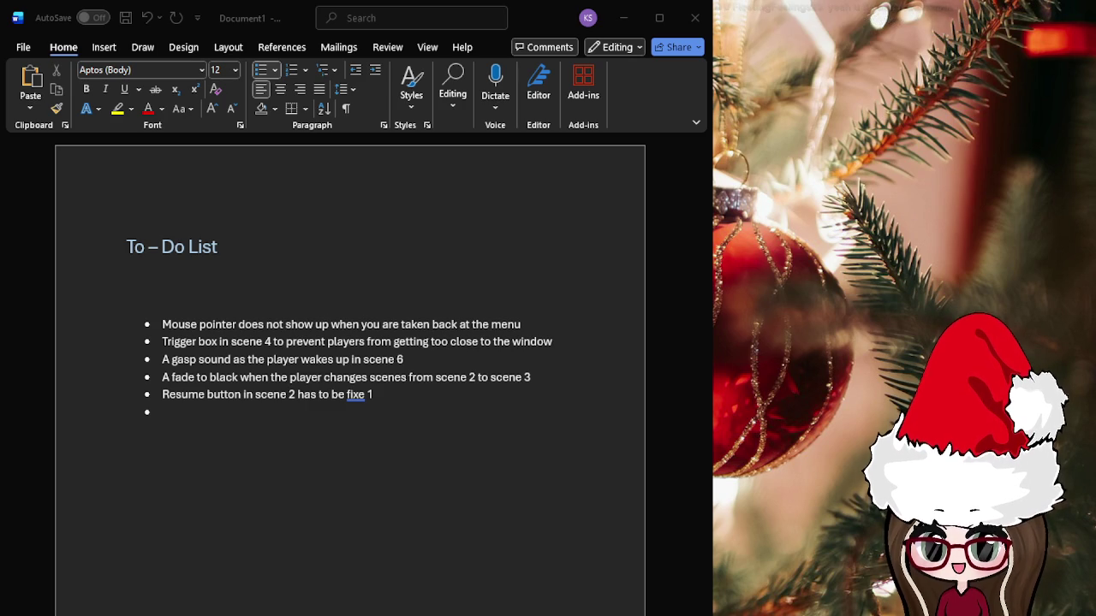
# - Begin an 'Options' item in the new bullet, then erase it
pyautogui.hotkey('alt', 'Tab')
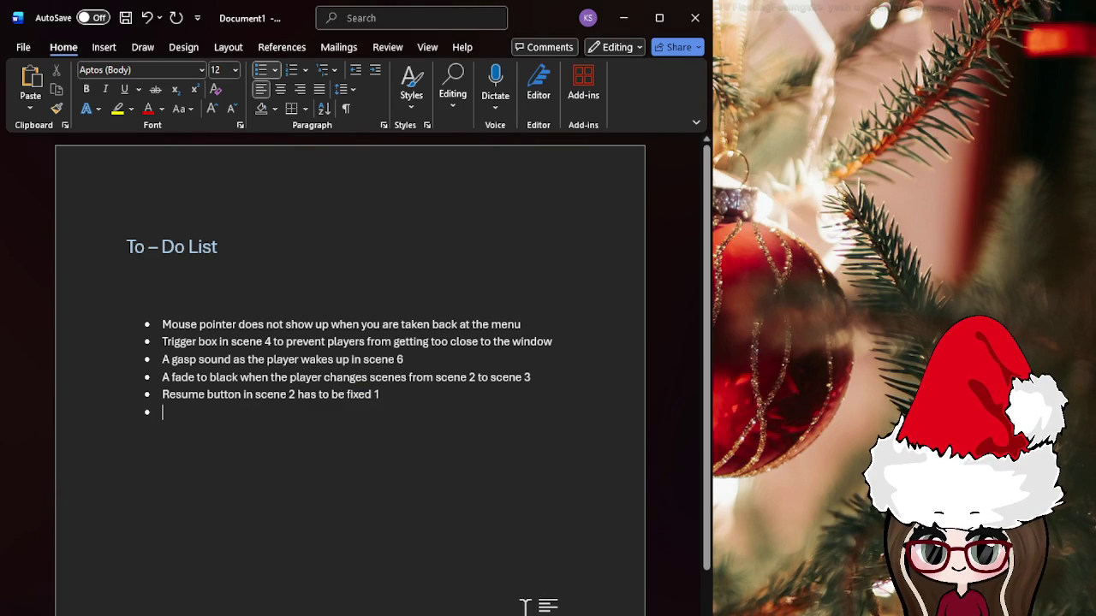
pyautogui.write('Options ab')
pyautogui.press('BackSpace')
pyautogui.write('l')
pyautogui.press('BackSpace')
pyautogui.press('BackSpace')
pyautogui.press('BackSpace')
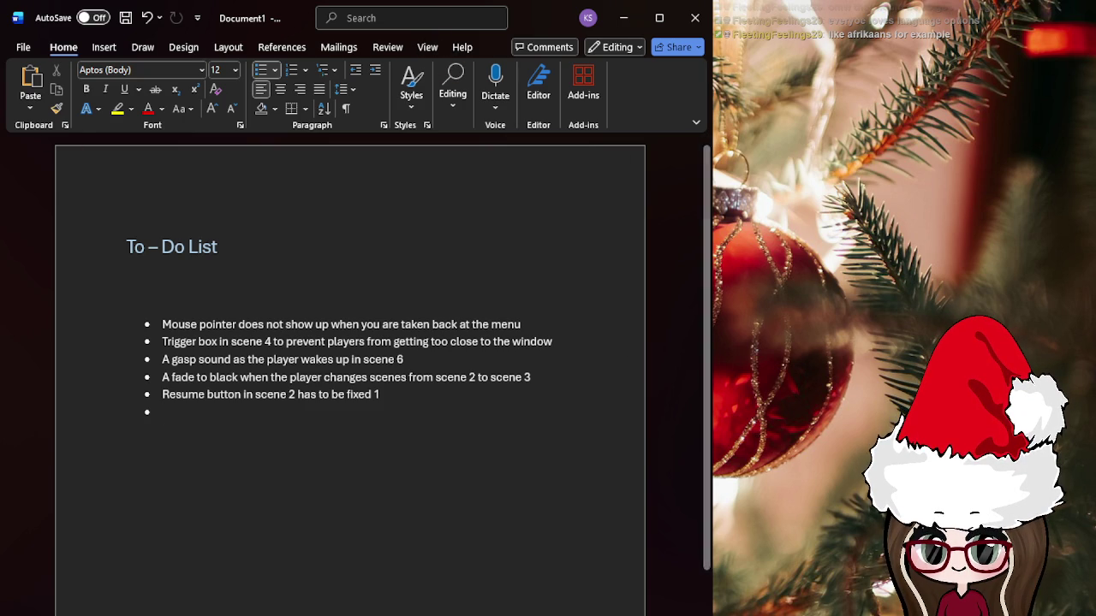
pyautogui.hotkey('alt', 'Tab')
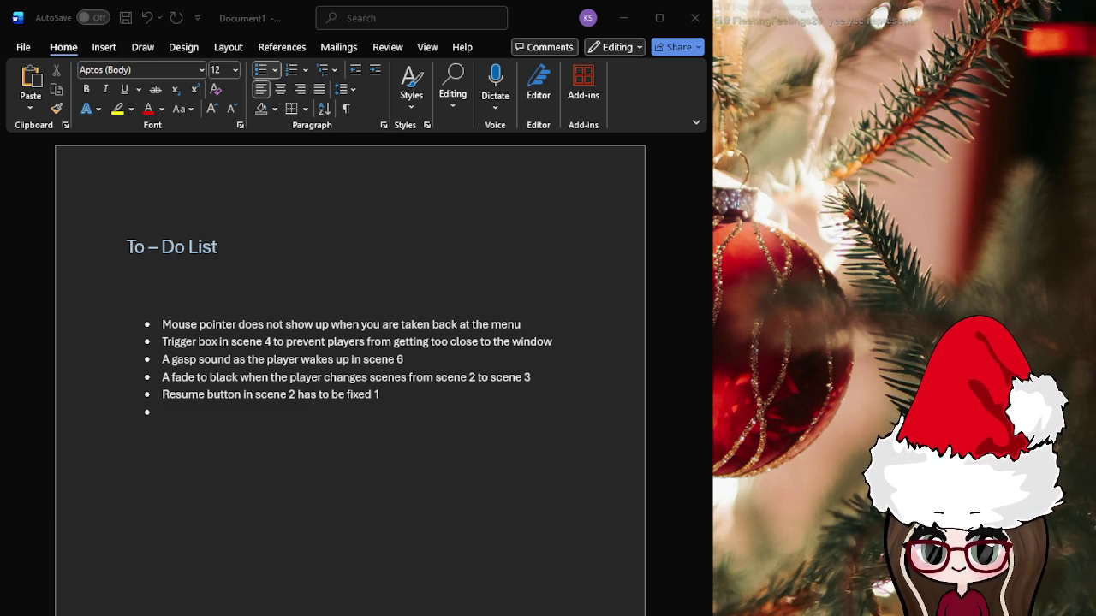
pyautogui.click(628, 19)
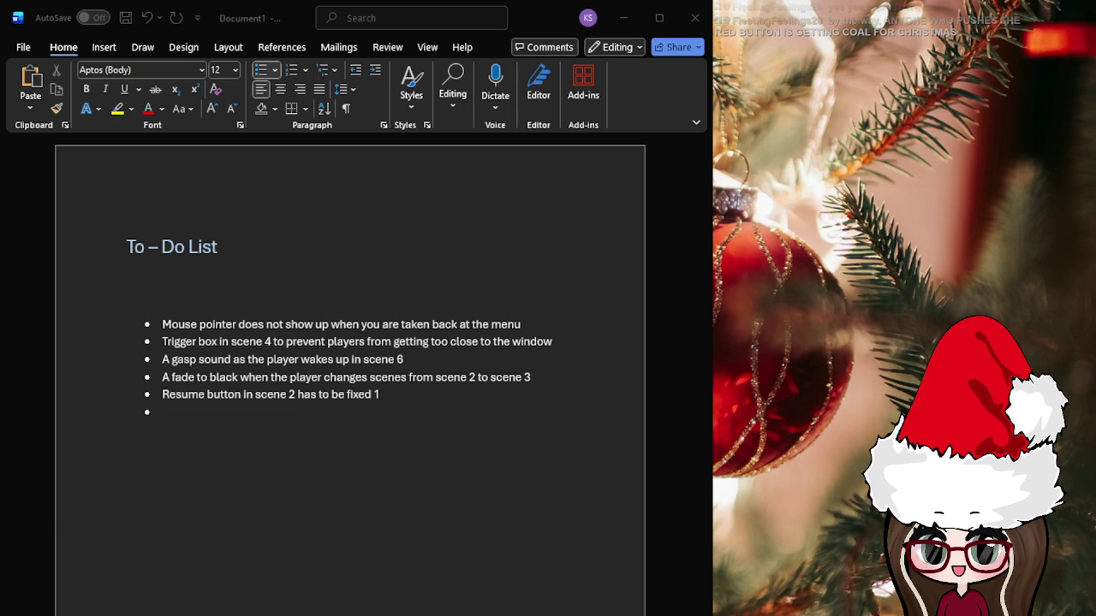
pyautogui.click(313, 519)
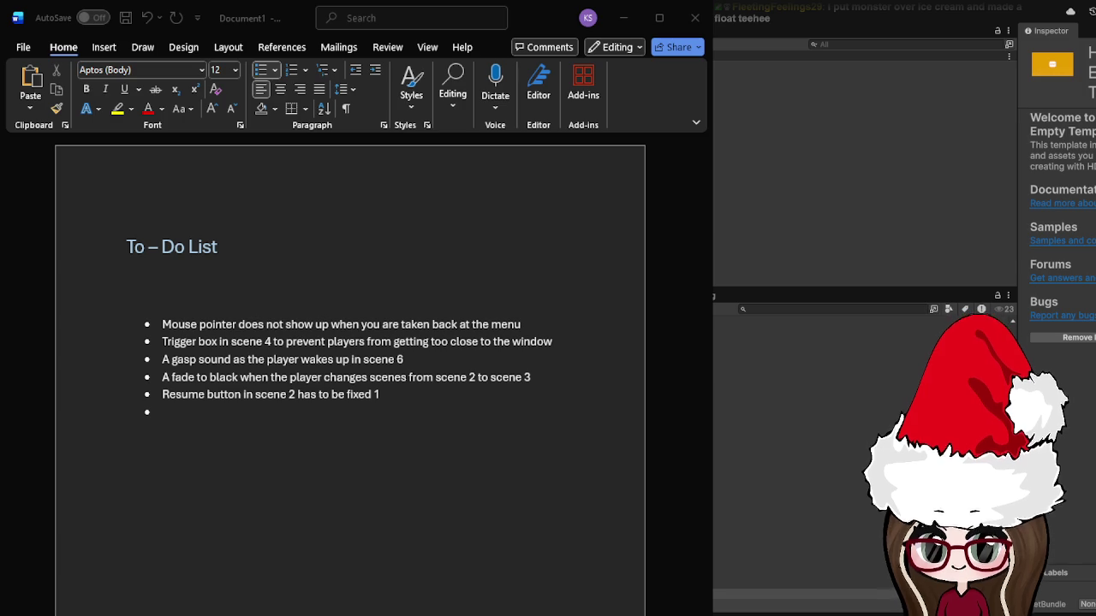
# - In Unity, scroll the Project panel to the Scenes folder and select the Scene2 asset
pyautogui.hotkey('alt', 'Tab')
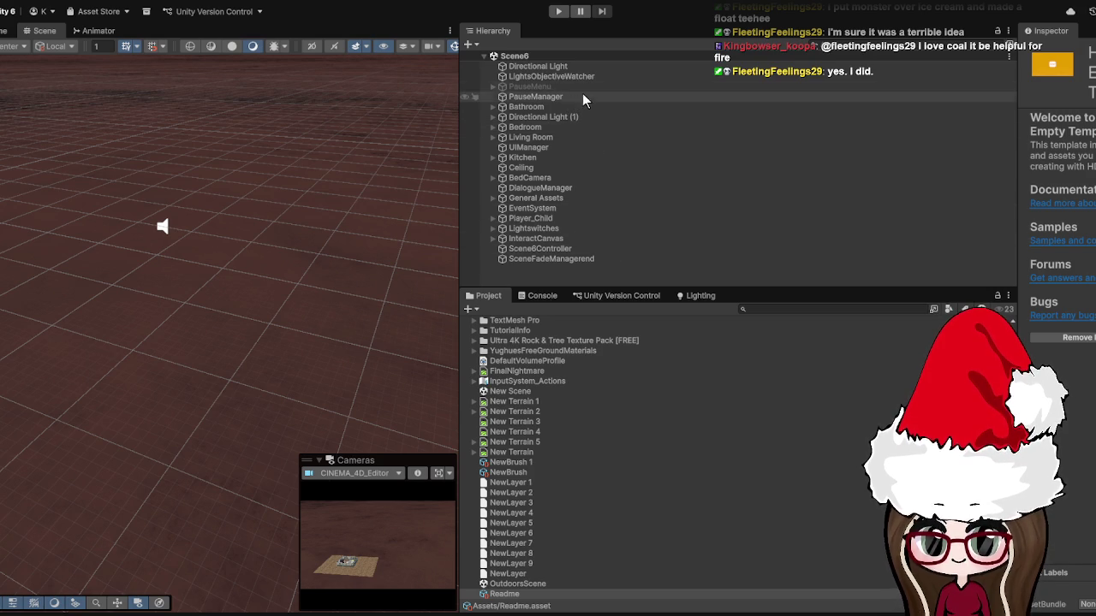
pyautogui.scroll(5, 577, 424)
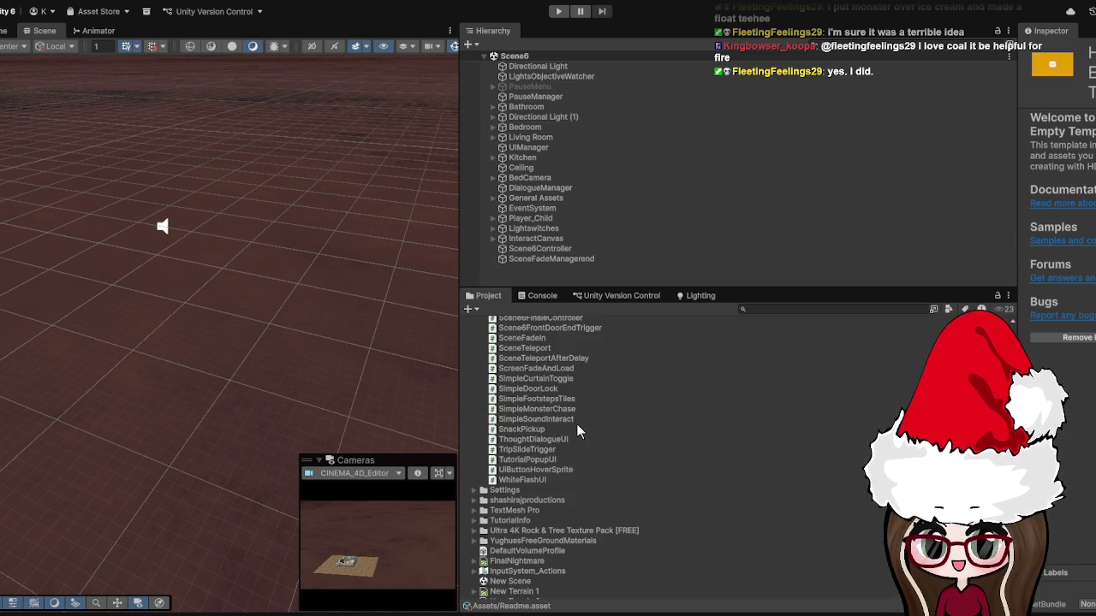
pyautogui.scroll(15, 561, 402)
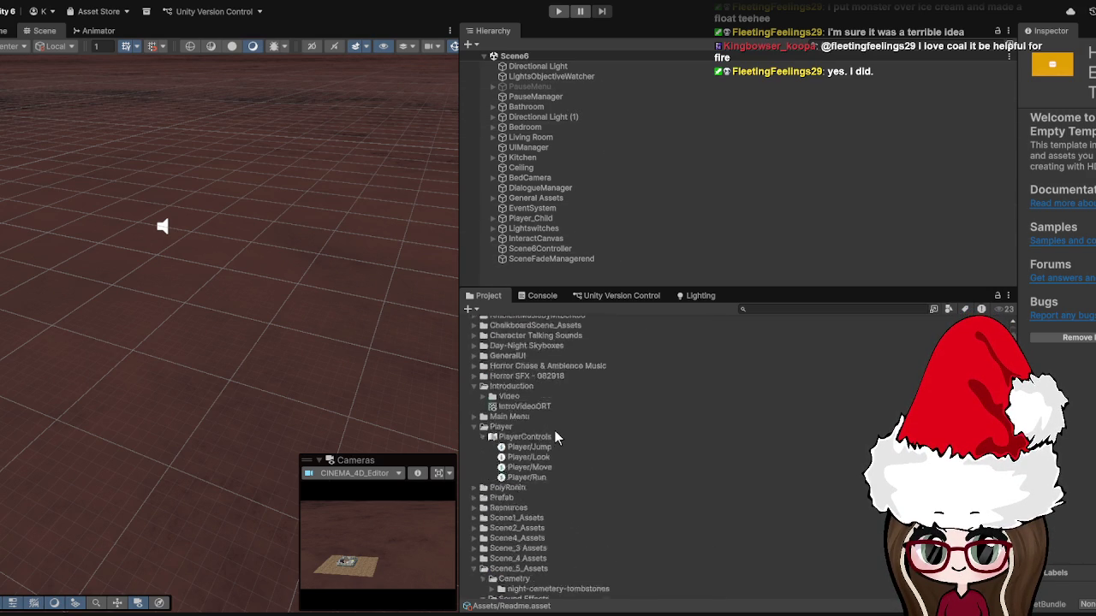
pyautogui.scroll(-5, 555, 434)
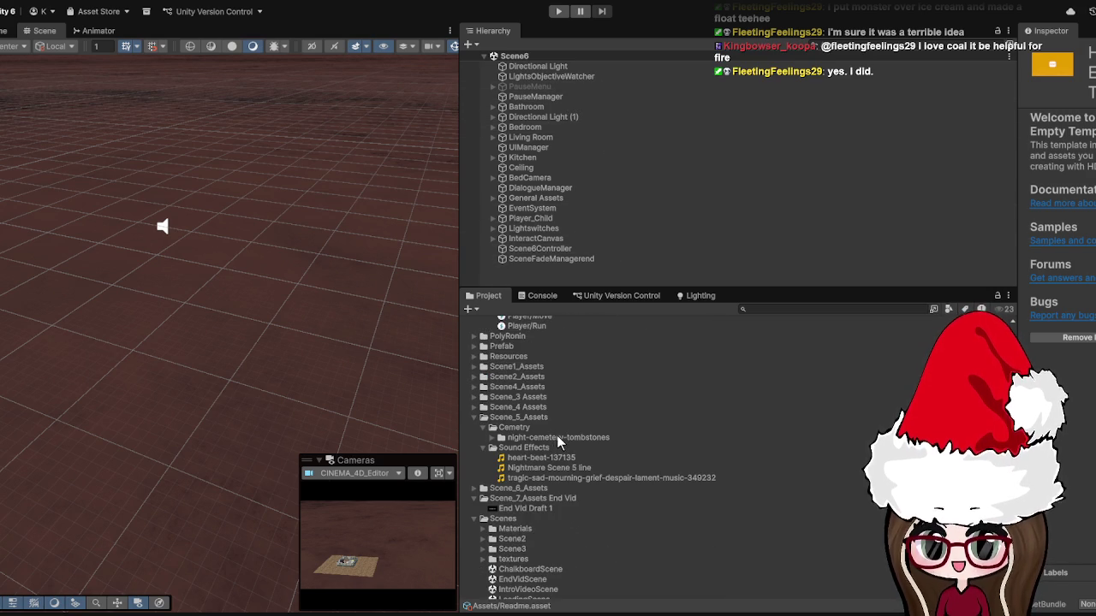
pyautogui.scroll(5, 528, 437)
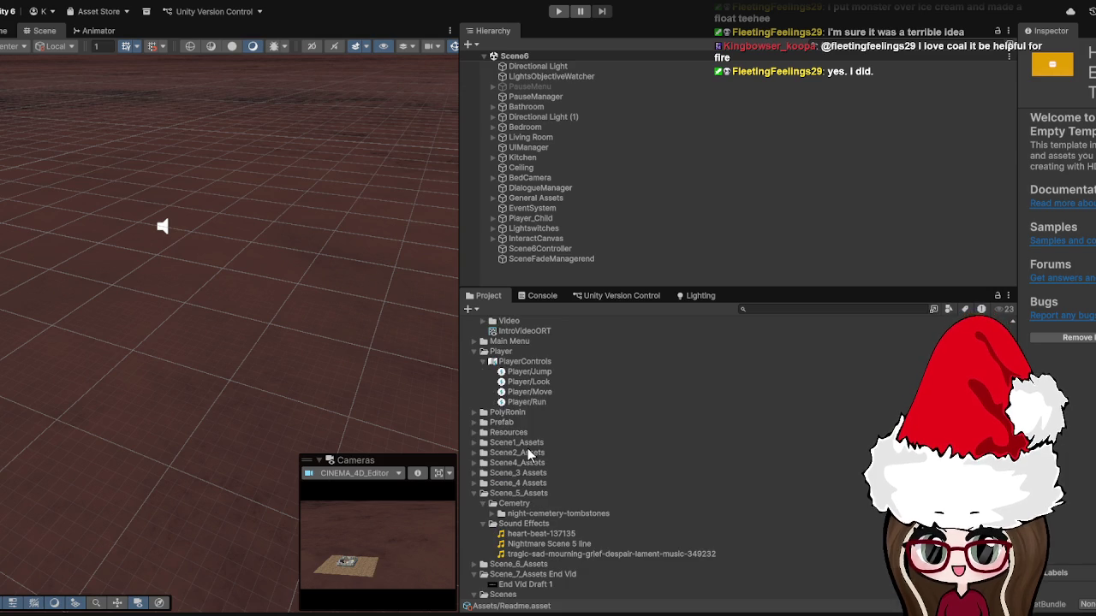
pyautogui.scroll(-8, 531, 436)
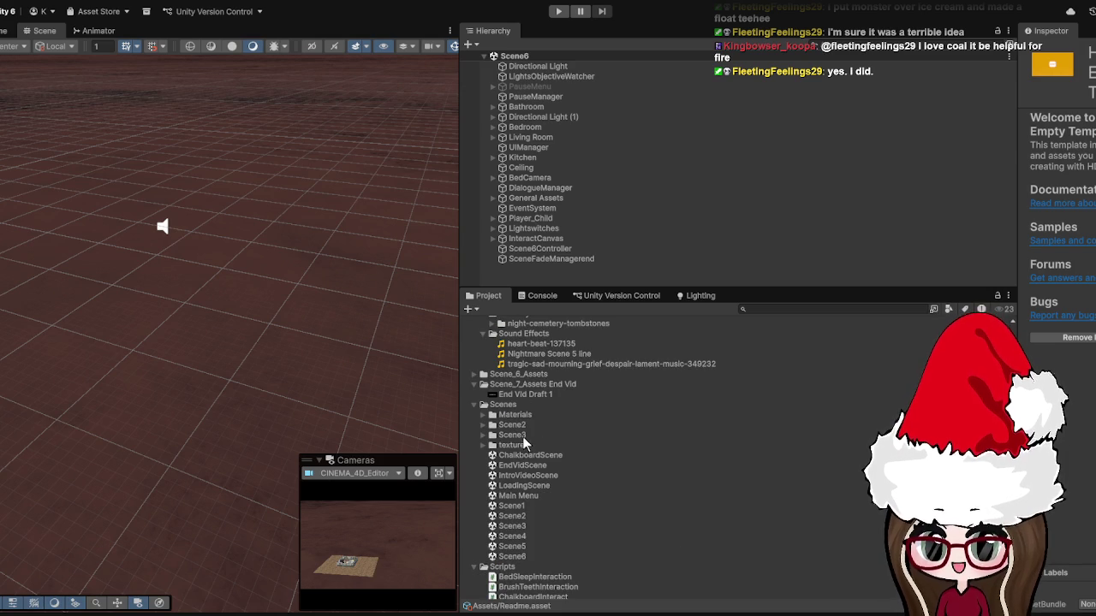
pyautogui.click(513, 517)
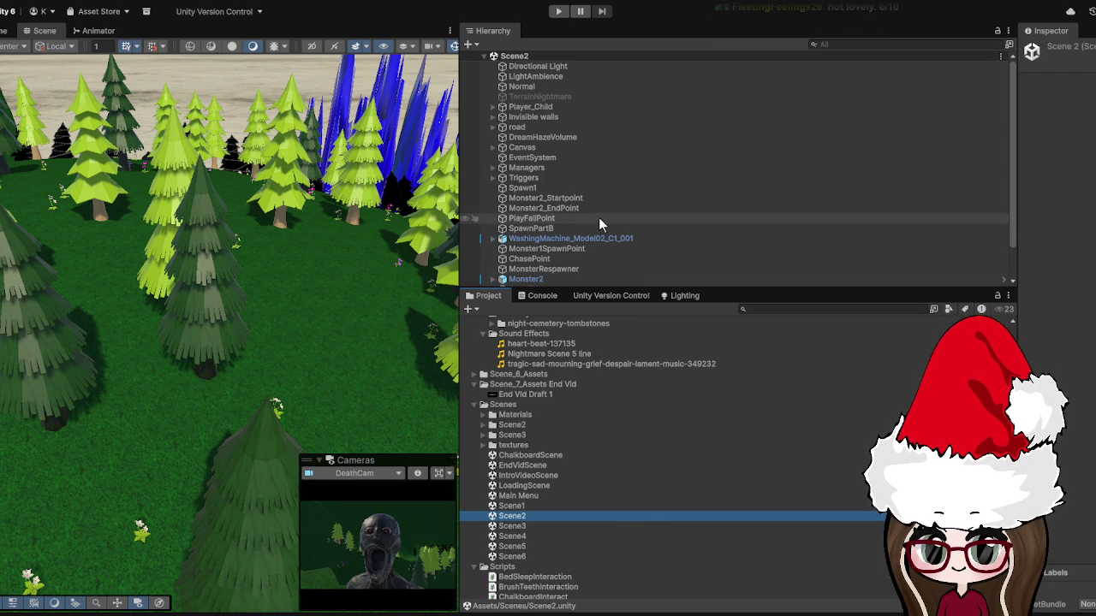
# - Scroll down the loaded Scene2 Hierarchy toward the PauseMenu object
pyautogui.scroll(-2, 549, 201)
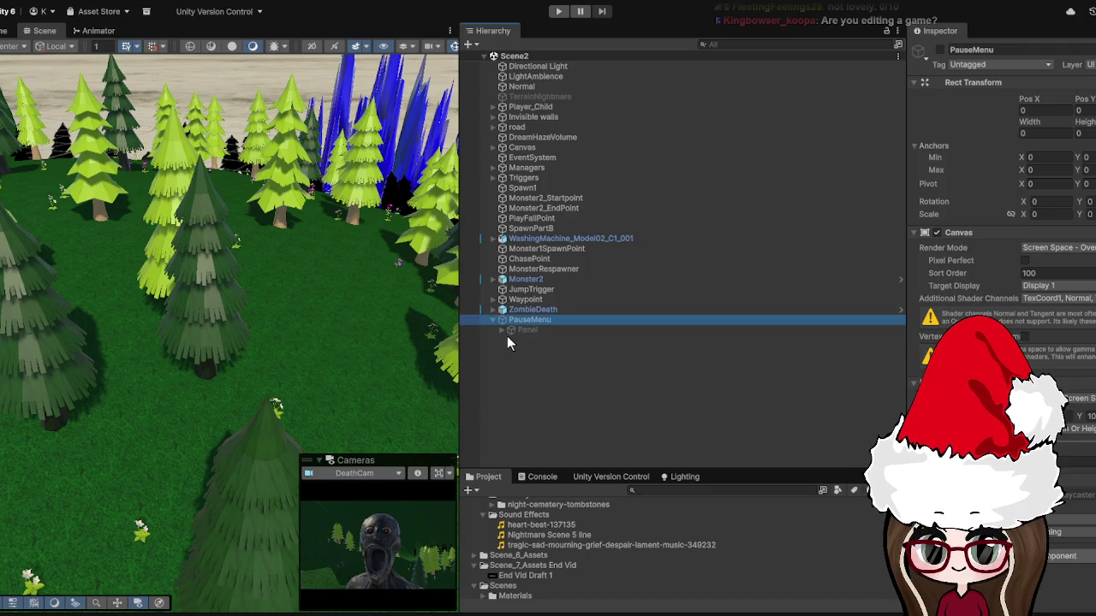
# - Expand the PauseMenu Panel and inspect the Resume, Settings and Quit buttons
pyautogui.click(502, 331)
pyautogui.click(528, 340)
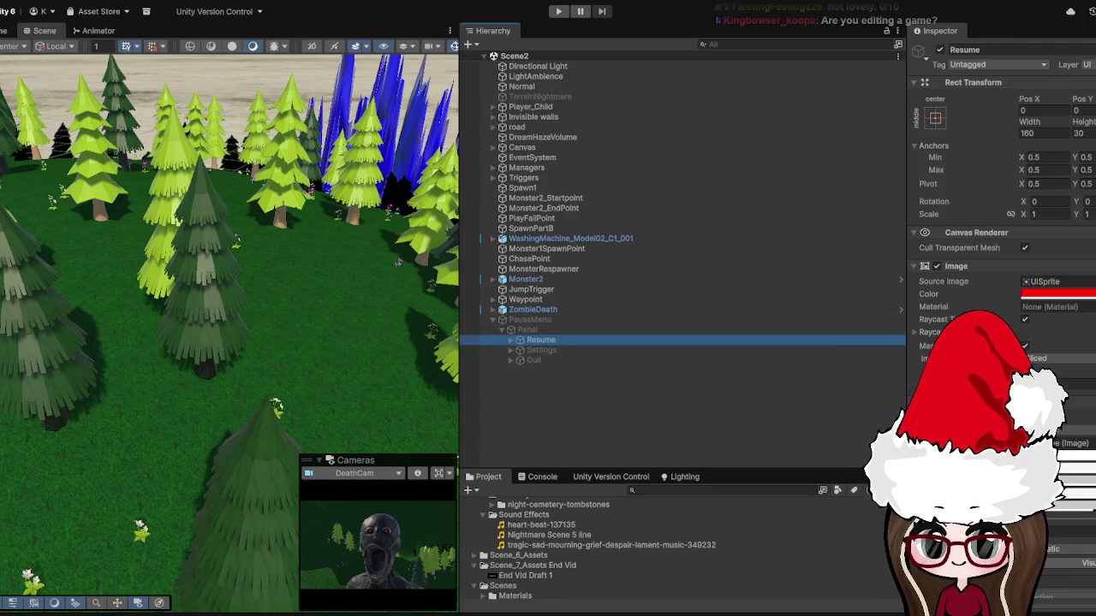
pyautogui.scroll(-3, 998, 257)
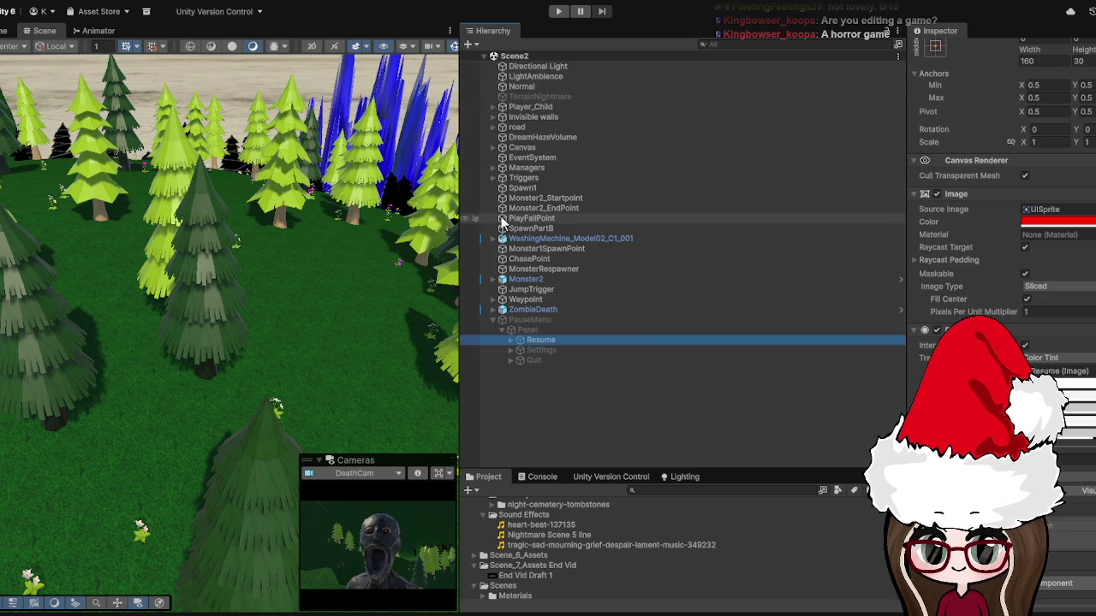
pyautogui.click(531, 350)
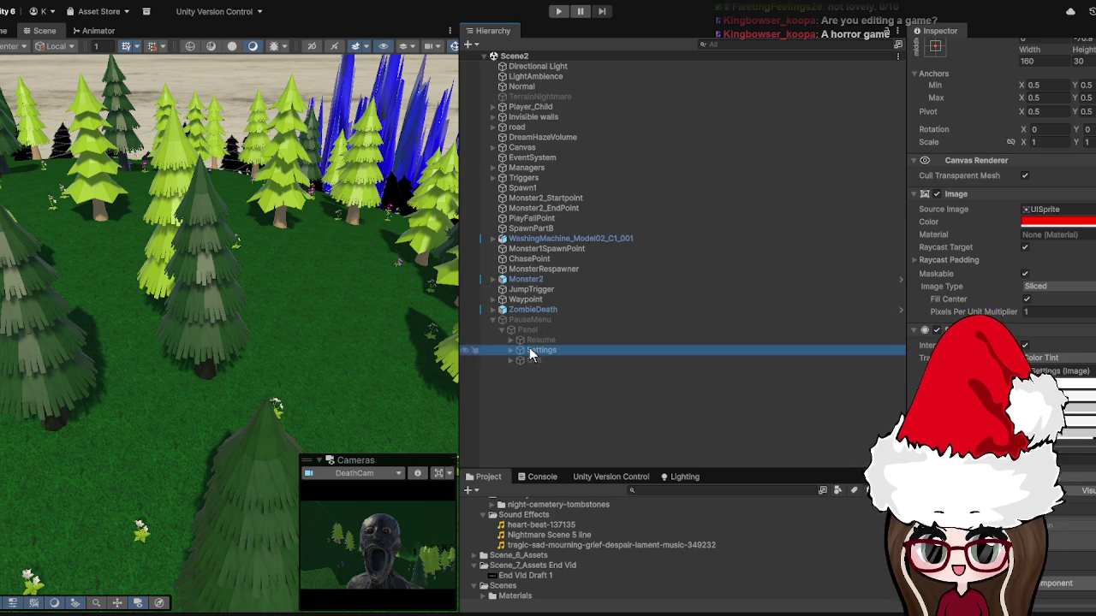
pyautogui.click(546, 361)
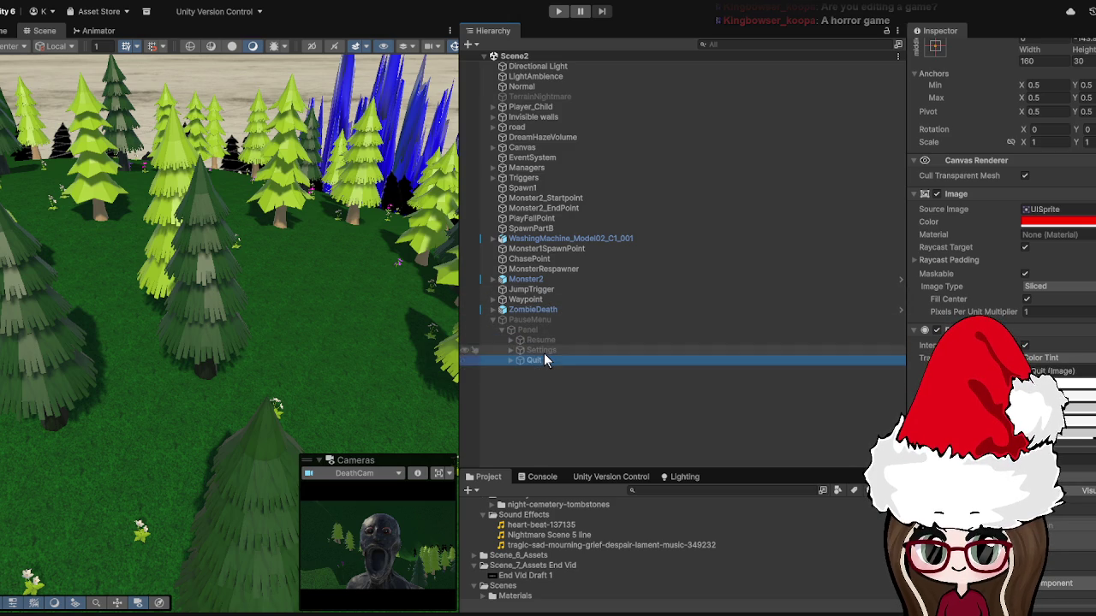
# - Compare the three pause-menu buttons again, then create a new empty GameObject in Scene2
pyautogui.click(550, 351)
pyautogui.click(554, 342)
pyautogui.click(548, 362)
pyautogui.click(552, 342)
pyautogui.click(554, 351)
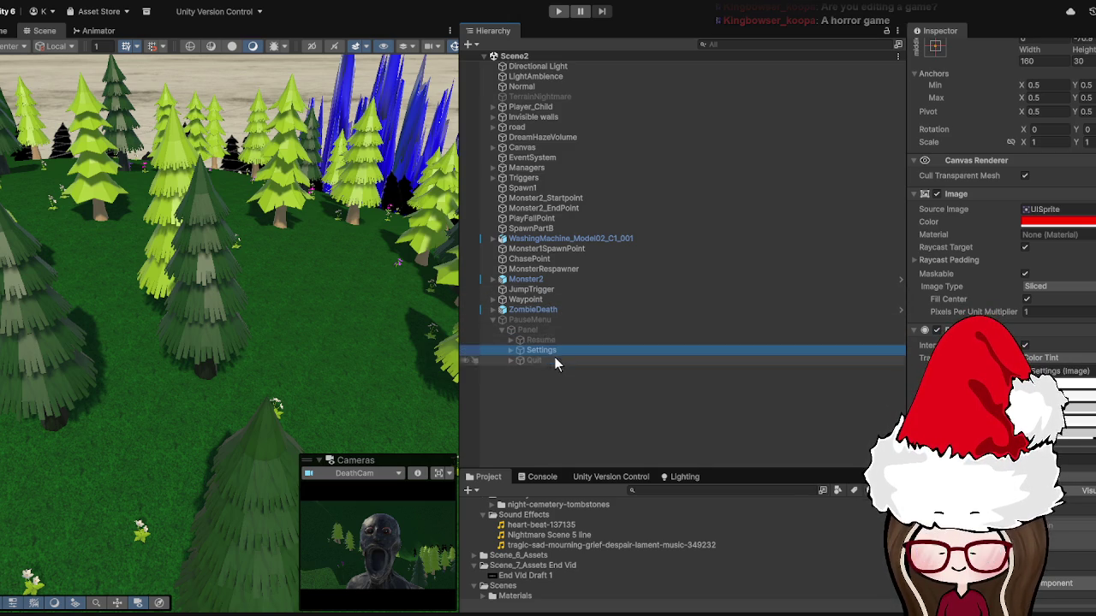
pyautogui.click(551, 386)
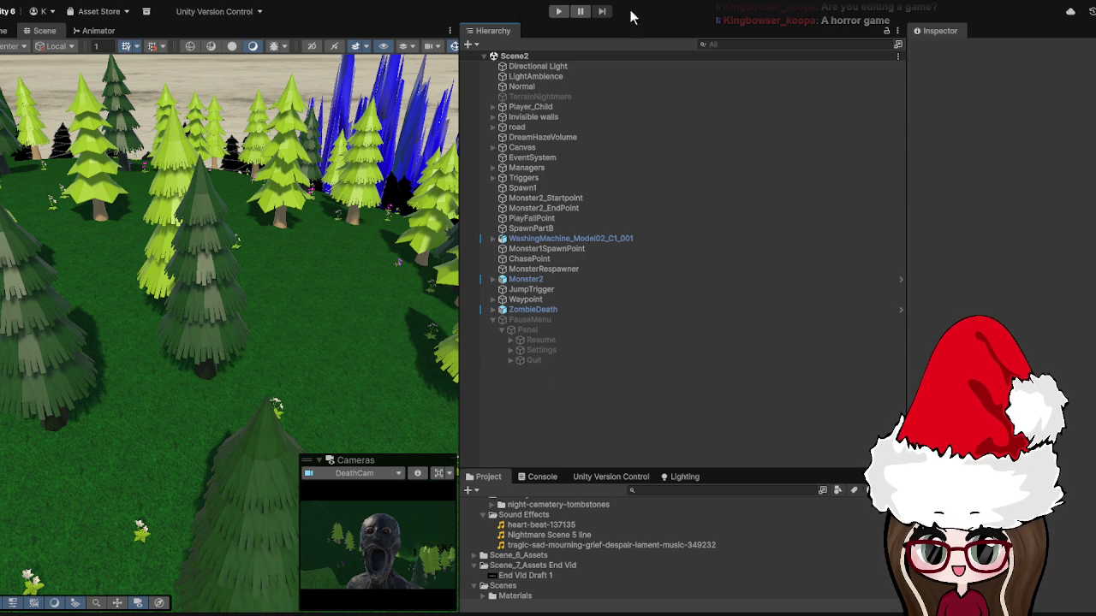
pyautogui.hotkey('ctrl', 'shift', 'n')
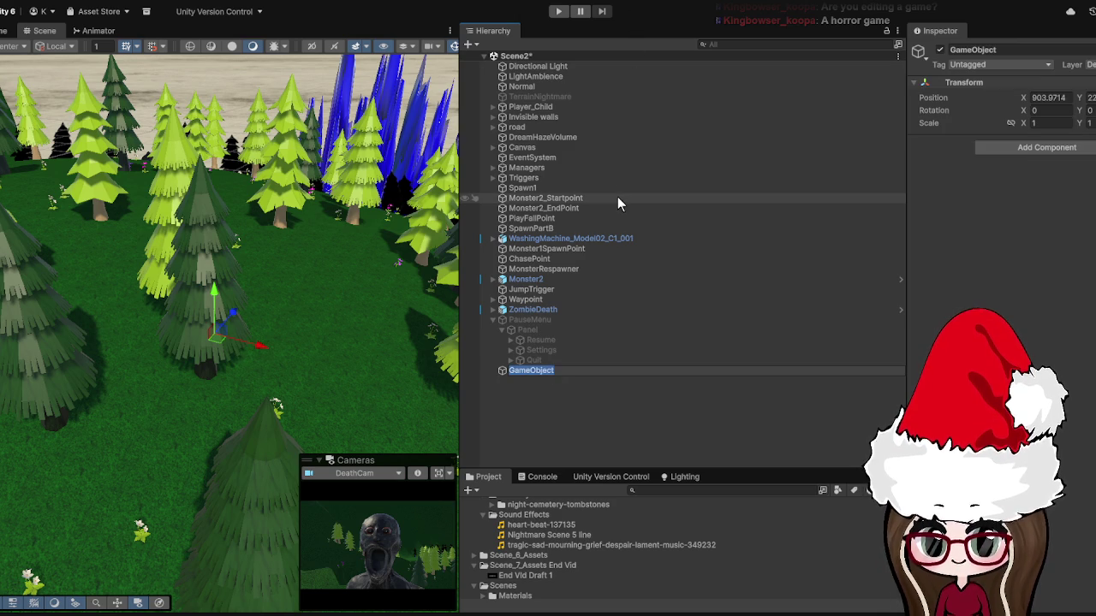
# - Name the new empty GameObject 'MainMenuManager' and select it in the Hierarchy
pyautogui.write('MainMenuManager')
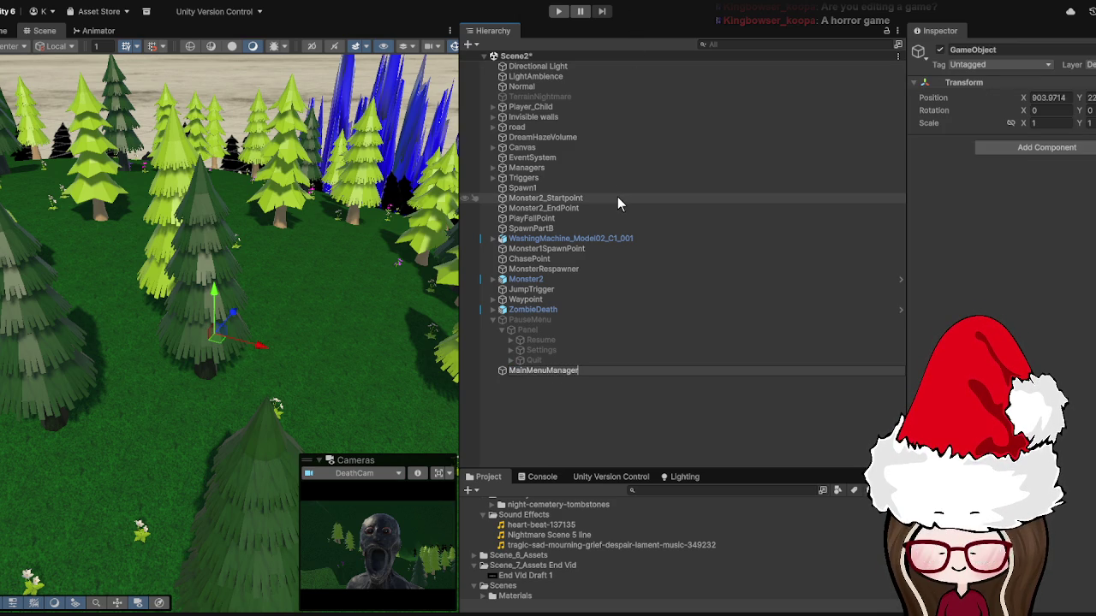
pyautogui.click(568, 370)
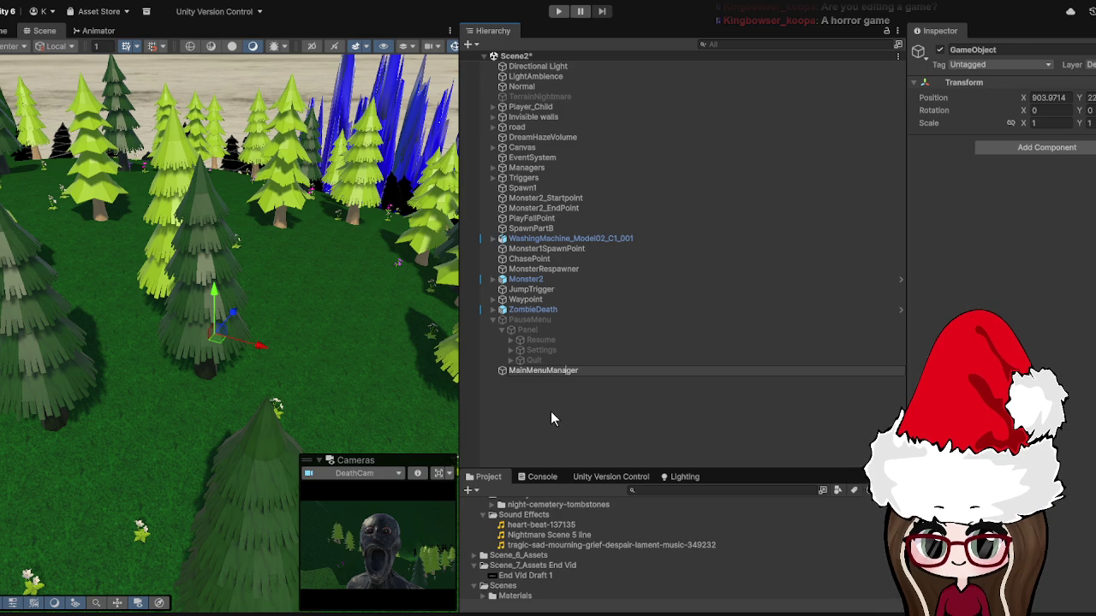
pyautogui.click(551, 411)
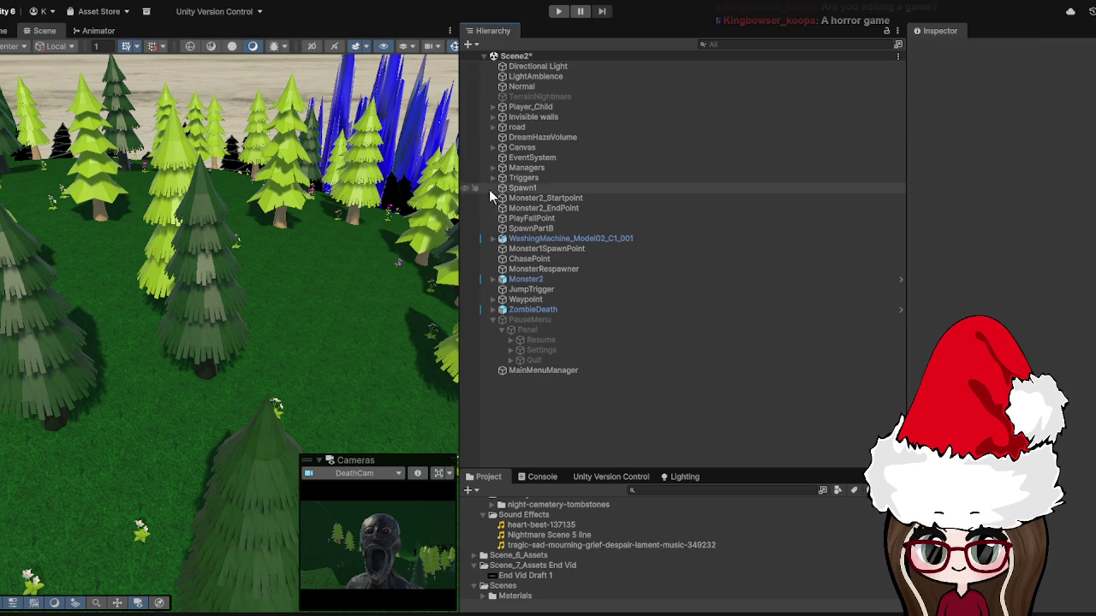
pyautogui.click(538, 371)
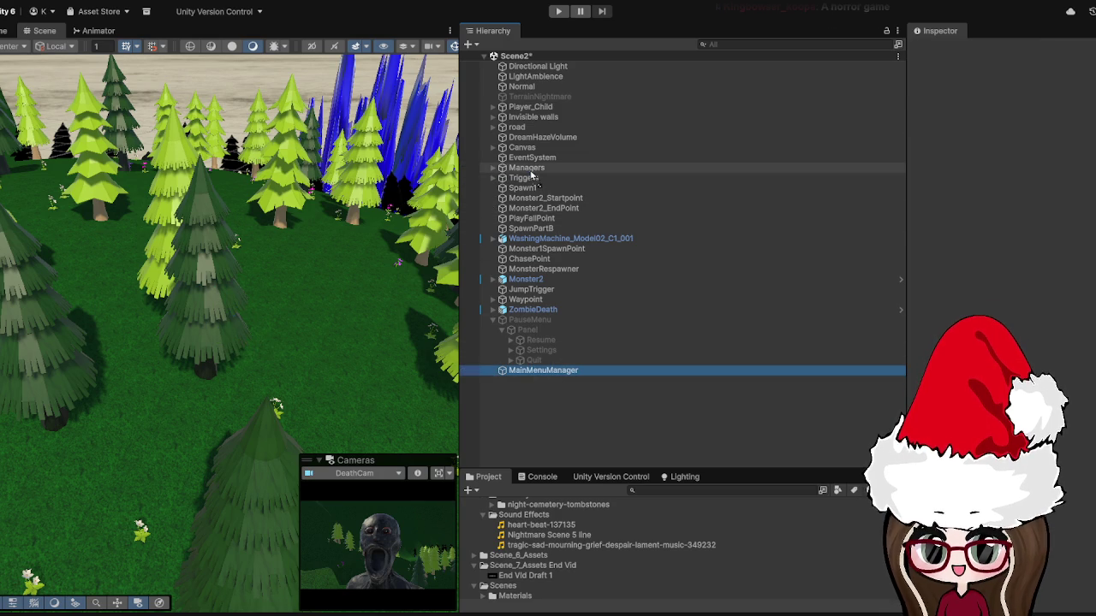
# - Move MainMenuManager under Managers, then add a script component and undo it
pyautogui.moveTo(531, 175); pyautogui.dragTo(526, 169)
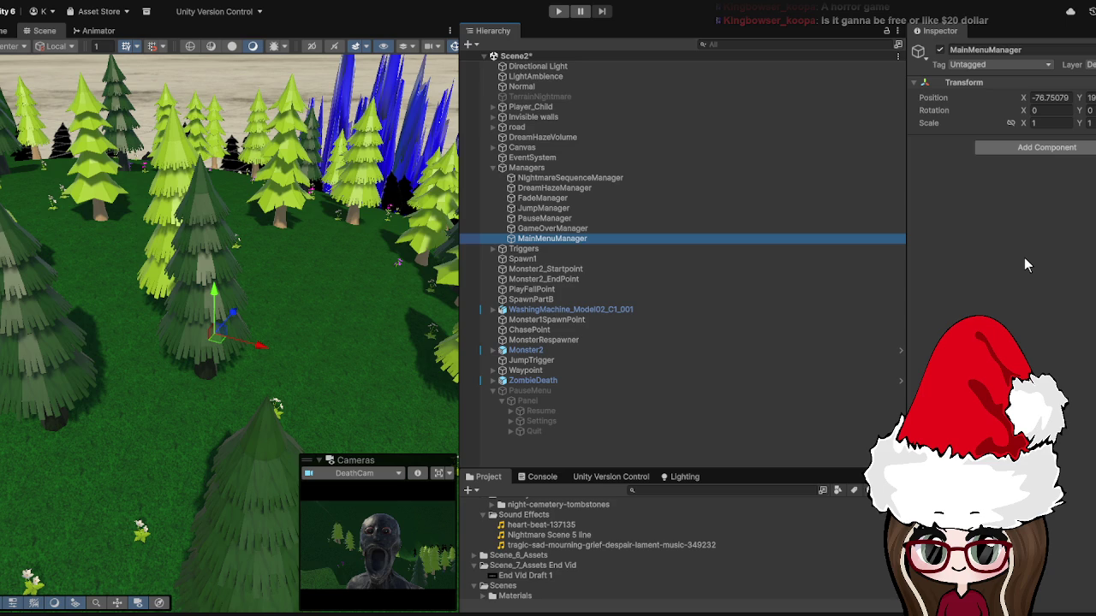
pyautogui.click(1076, 163)
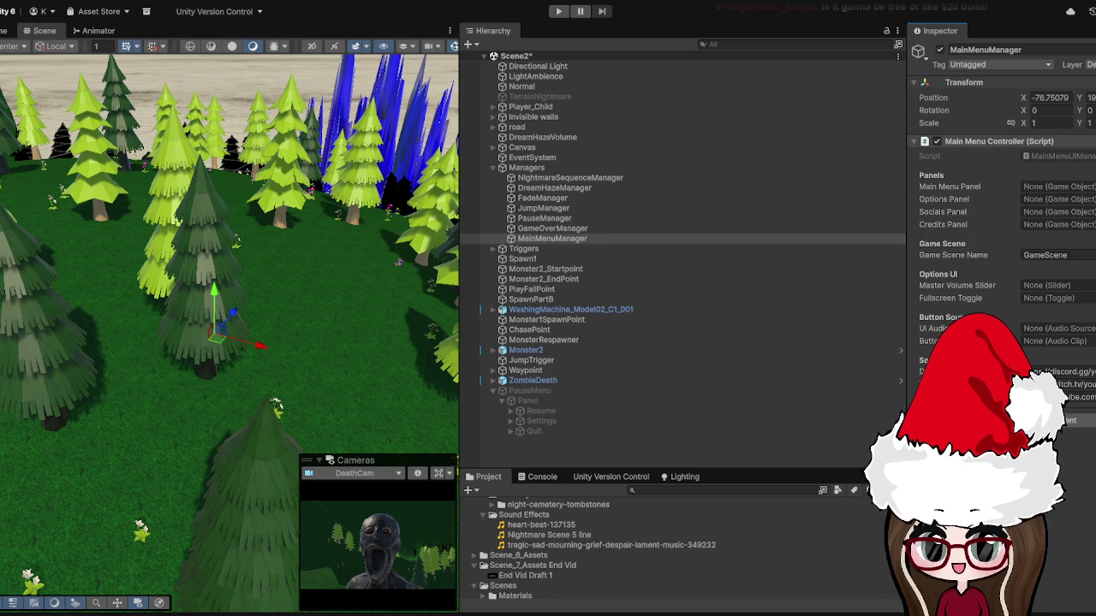
pyautogui.hotkey('ctrl', 'z')
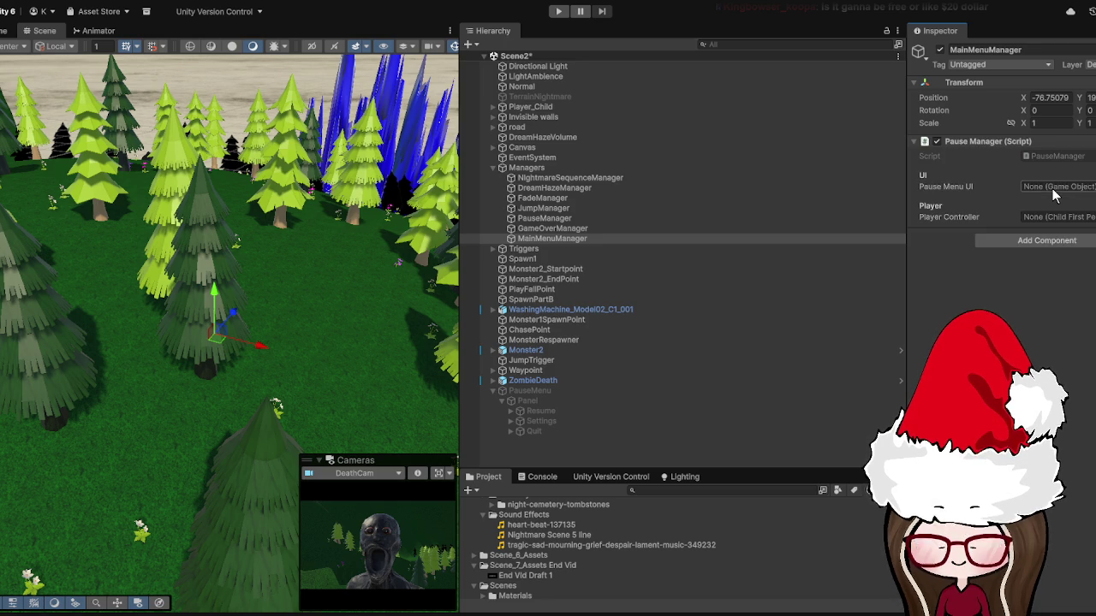
# - Assign PauseMenu to Pause Menu UI and Player_Child to Player Controller on Pause Manager
pyautogui.moveTo(560, 396)
pyautogui.mouseDown()
pyautogui.moveTo(1092, 267)
pyautogui.moveTo(1055, 187)
pyautogui.mouseUp()
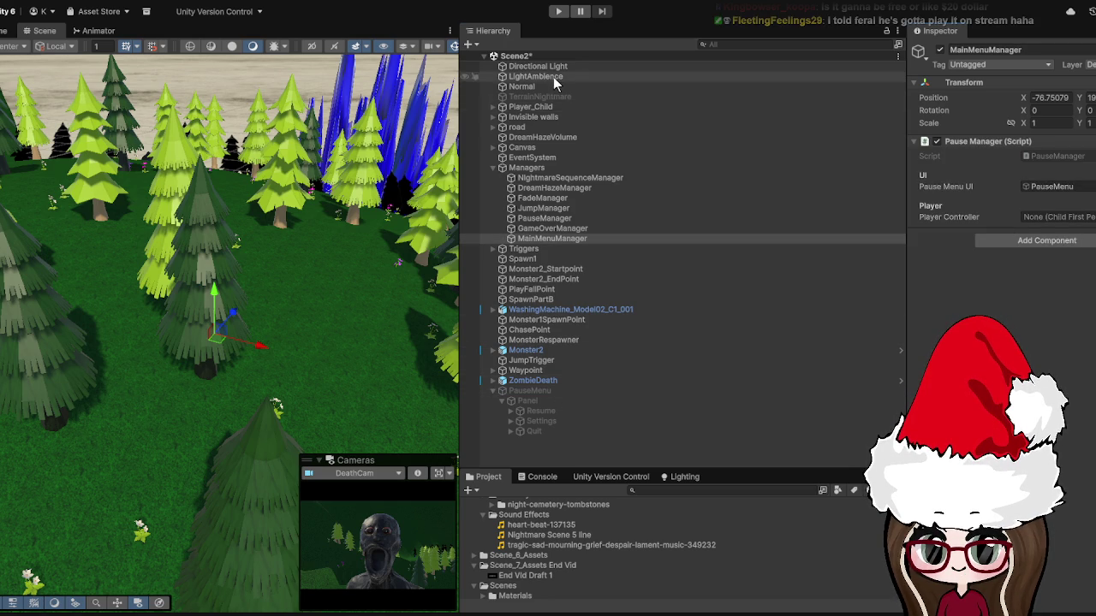
pyautogui.moveTo(548, 107)
pyautogui.mouseDown()
pyautogui.moveTo(712, 77)
pyautogui.moveTo(710, 137)
pyautogui.moveTo(1055, 219)
pyautogui.mouseUp()
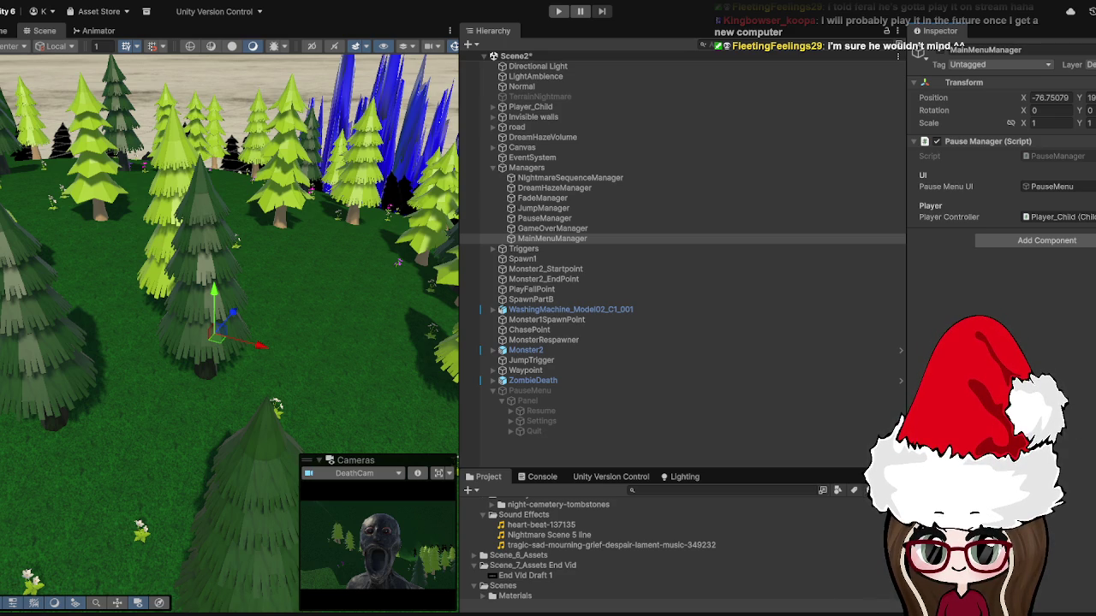
pyautogui.click(567, 391)
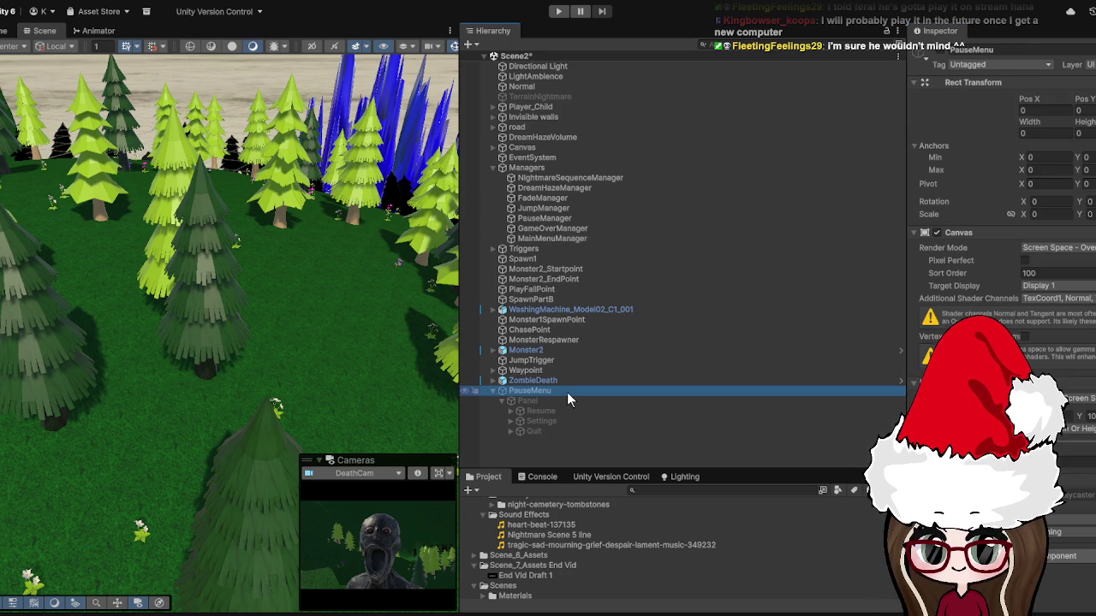
# - Inspect the Resume and Settings buttons' components in the Inspector
pyautogui.click(637, 412)
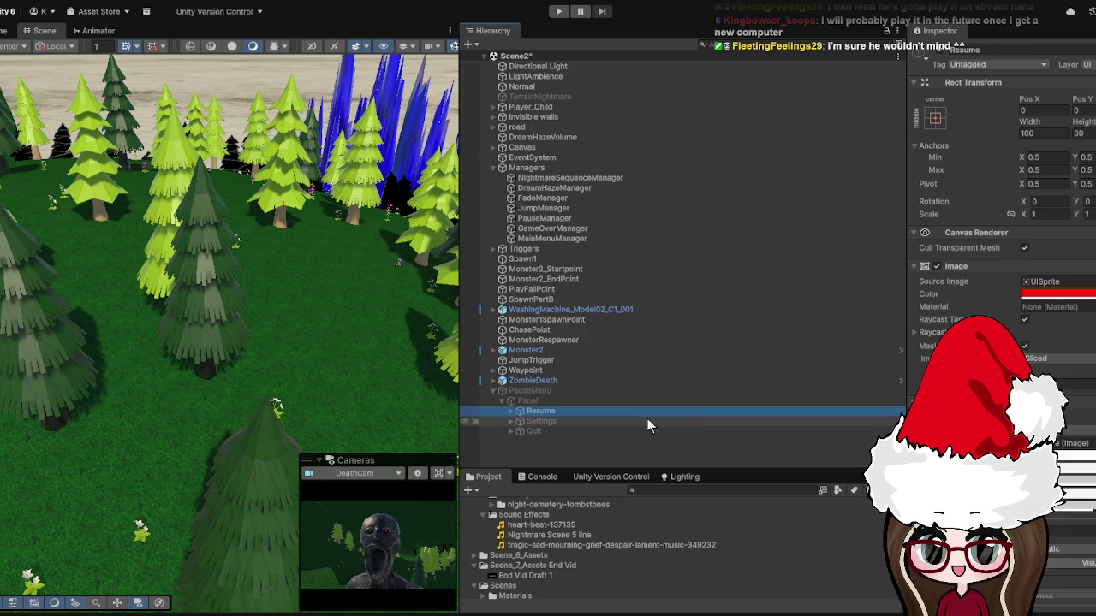
pyautogui.scroll(-2, 998, 171)
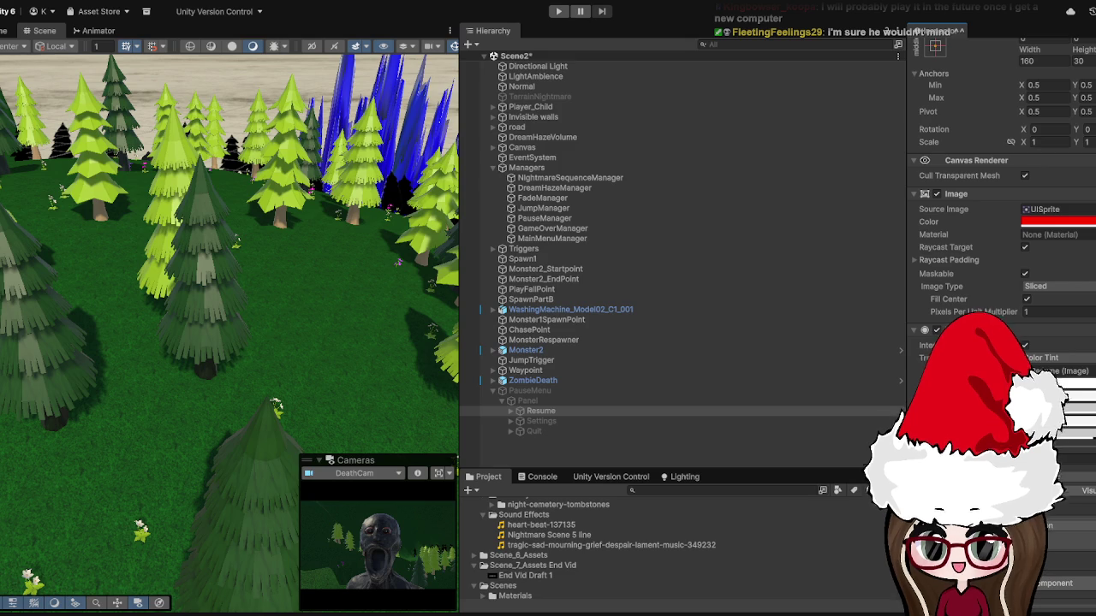
pyautogui.click(566, 420)
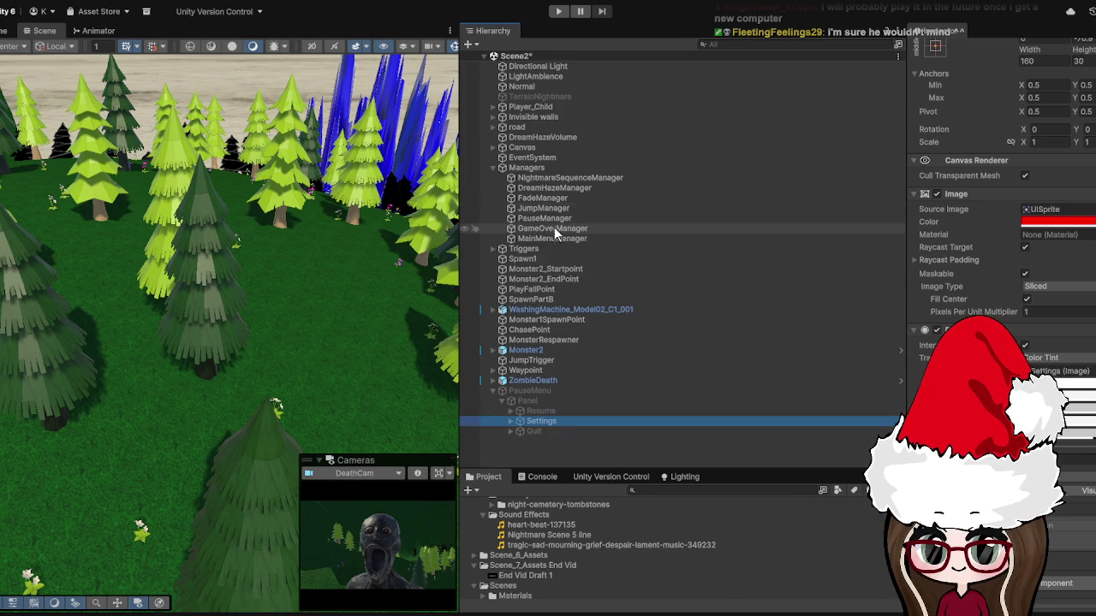
pyautogui.moveTo(551, 238)
pyautogui.mouseDown()
pyautogui.moveTo(805, 382)
pyautogui.moveTo(917, 480)
pyautogui.moveTo(1061, 525)
pyautogui.mouseUp()
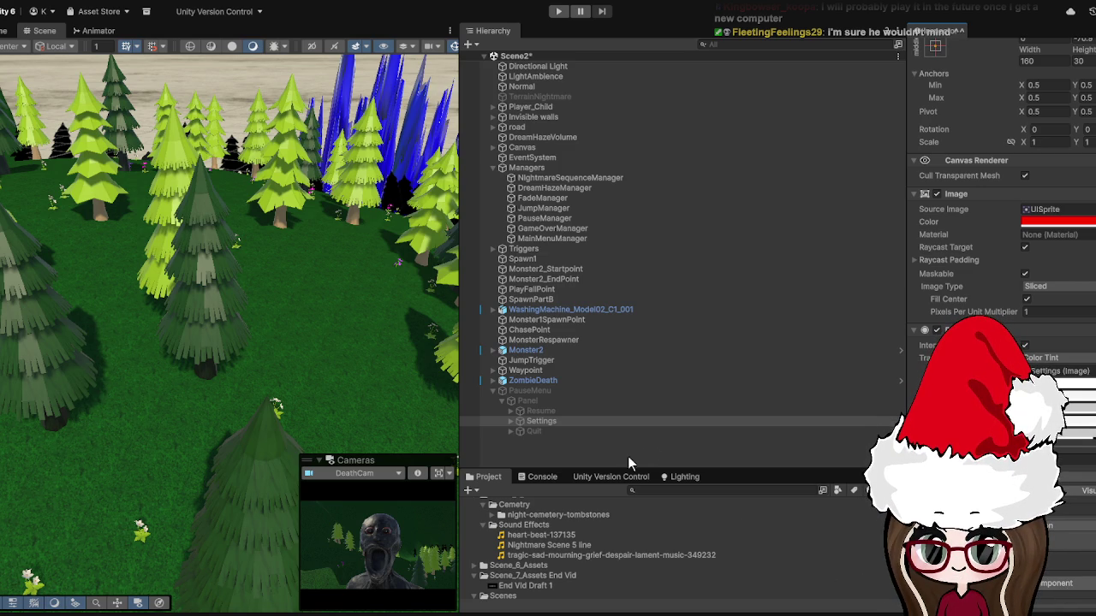
# - Check the Quit button's components, then clear the selection
pyautogui.click(589, 457)
pyautogui.click(558, 433)
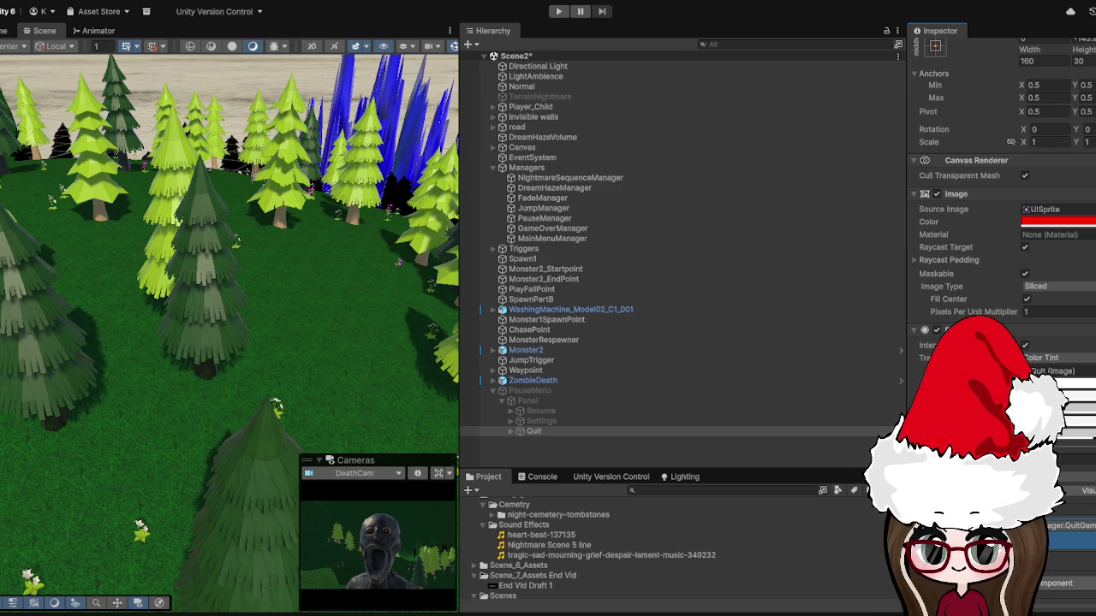
pyautogui.click(546, 451)
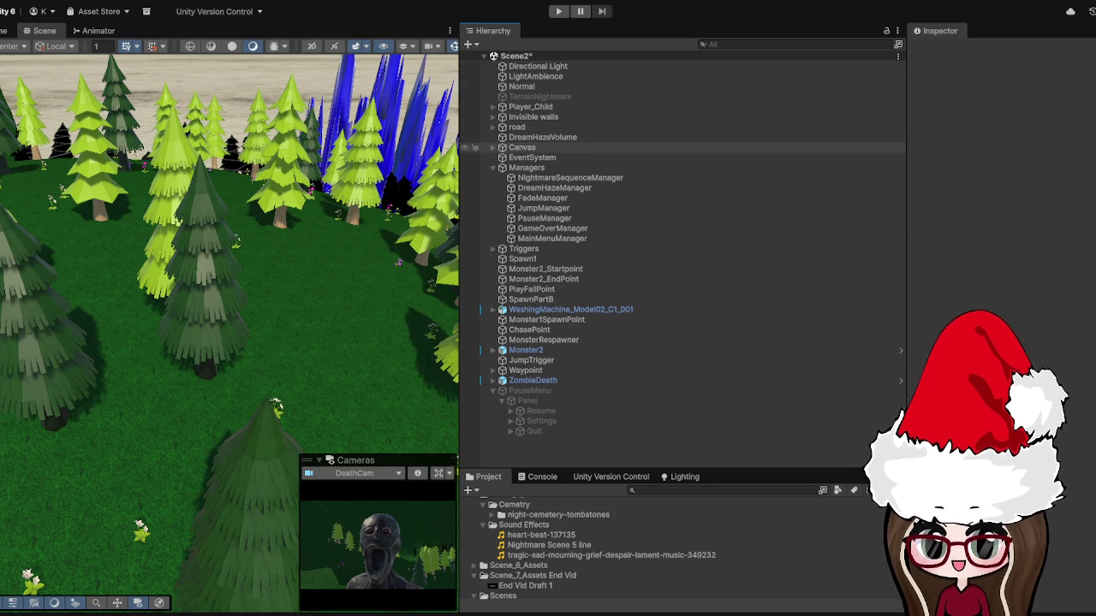
# - Browse NightmareSequenceManager's fields in a widened Inspector and ping its script asset in Project
pyautogui.click(560, 178)
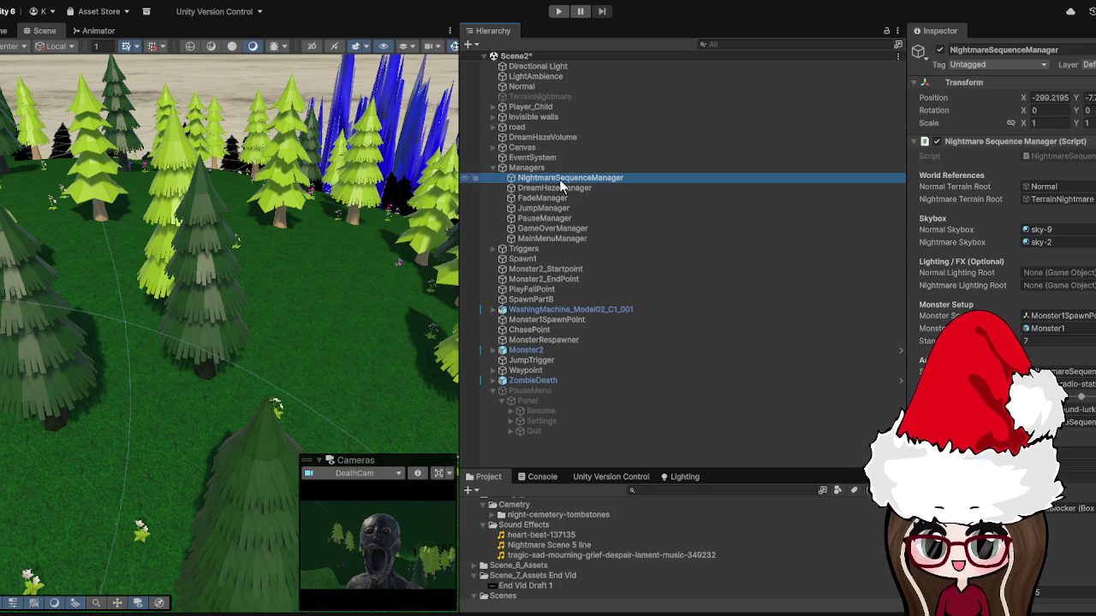
pyautogui.moveTo(910, 246); pyautogui.dragTo(789, 247)
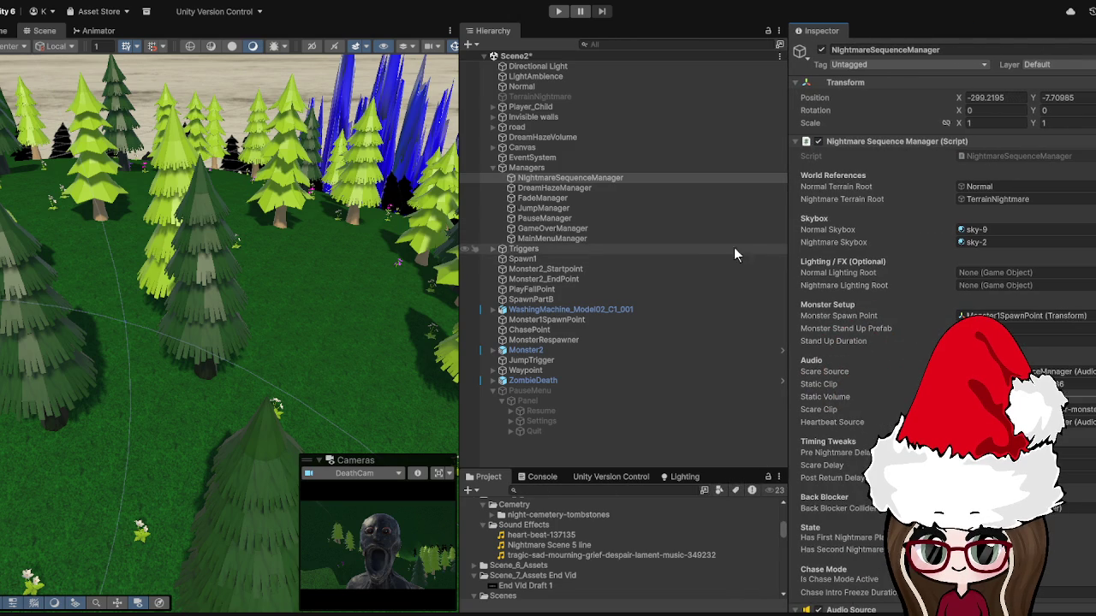
pyautogui.scroll(-3, 1032, 296)
pyautogui.scroll(-15, 1039, 306)
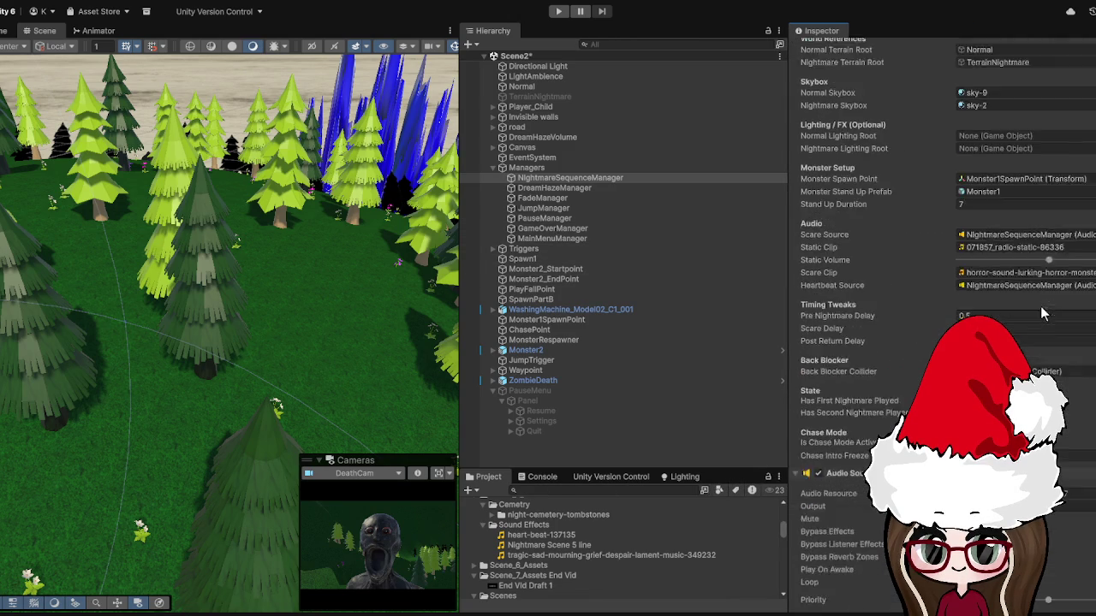
pyautogui.scroll(20, 1039, 309)
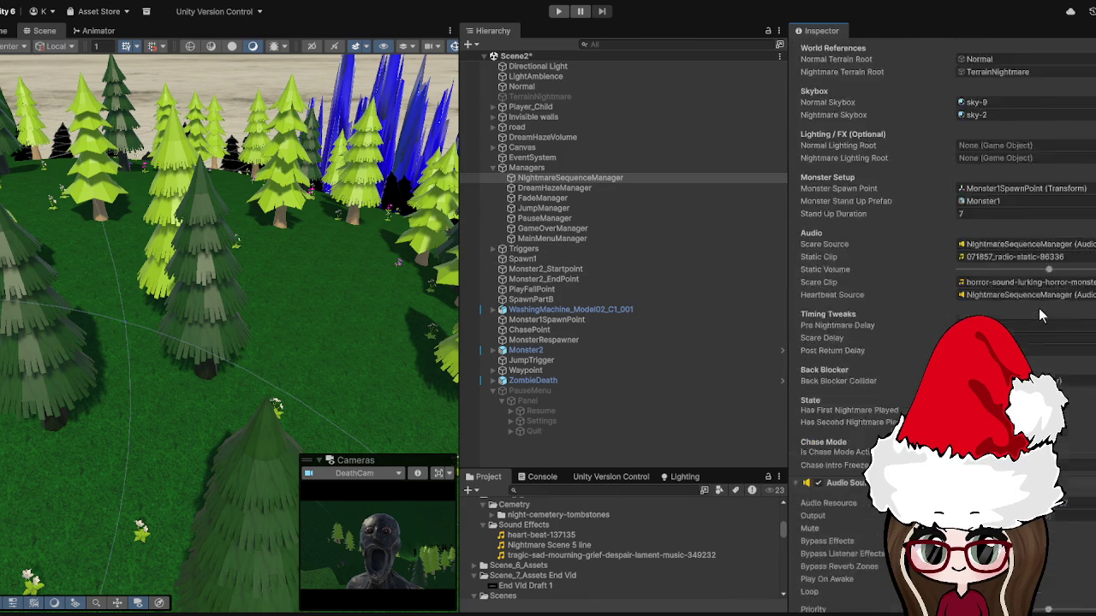
pyautogui.click(1011, 156)
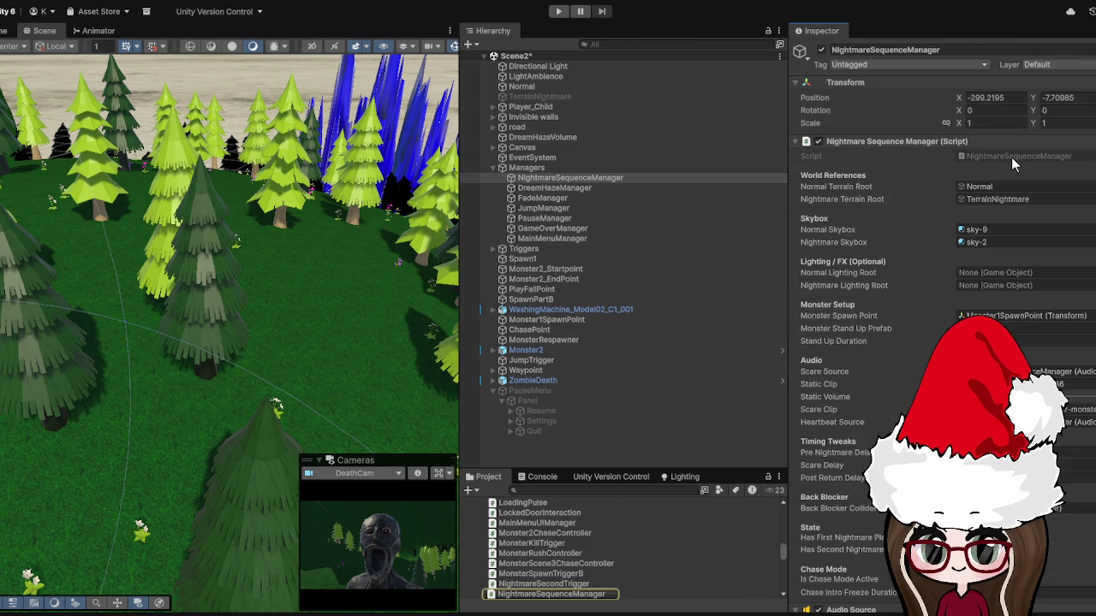
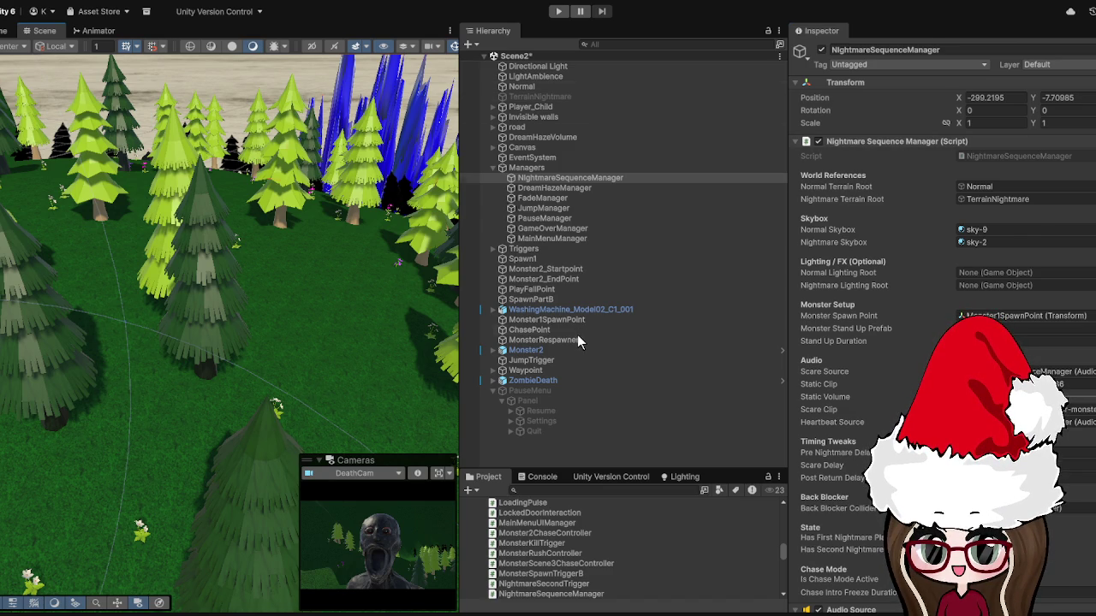
# - Undo the last change, then select the Scene3 asset in the Assets/Scenes folder
pyautogui.hotkey('ctrl', 'z')
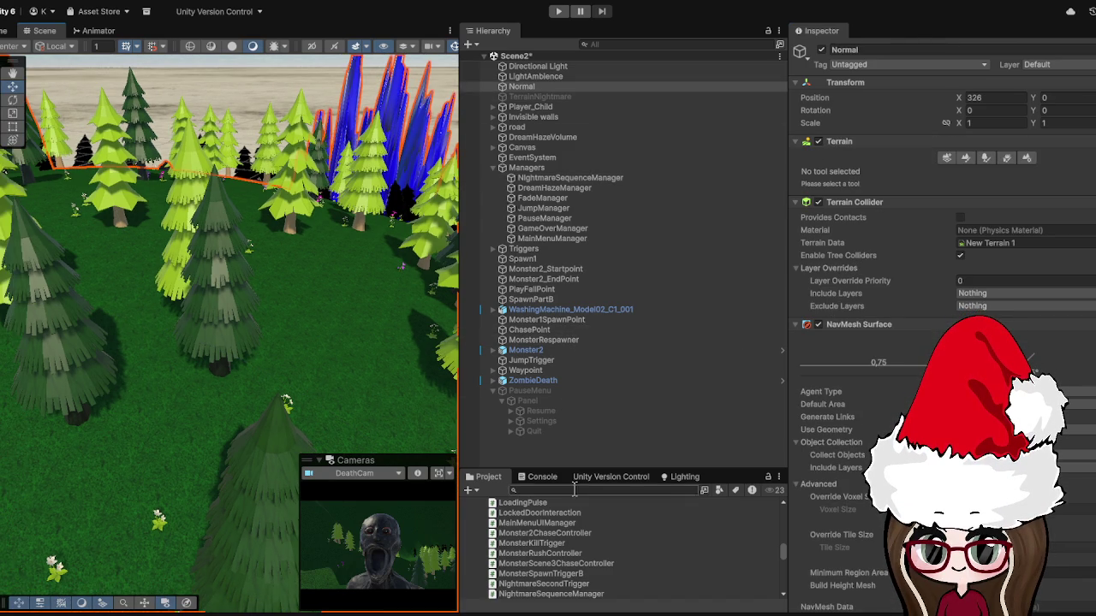
pyautogui.moveTo(588, 468); pyautogui.dragTo(589, 259)
pyautogui.scroll(10, 591, 445)
pyautogui.scroll(-5, 593, 439)
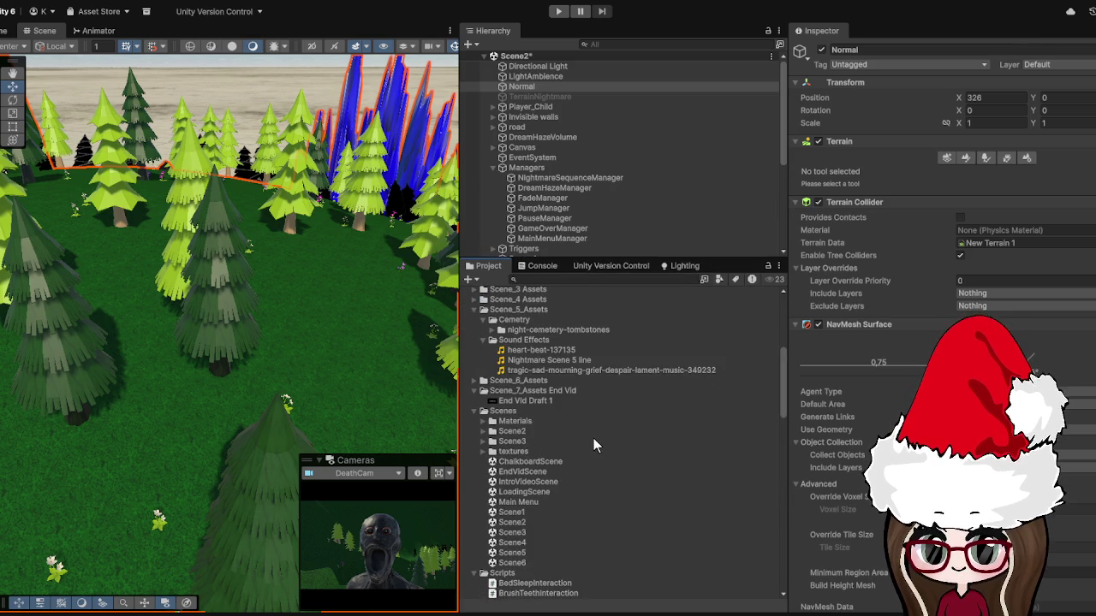
pyautogui.click(505, 535)
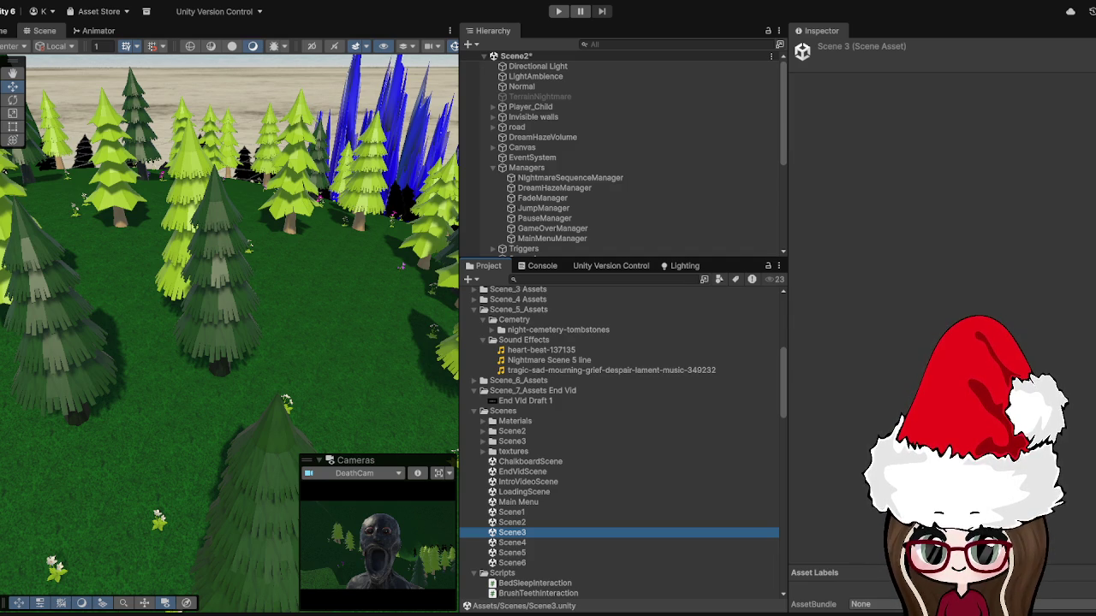
# - Open Scene3 and select EscapeManager under the Manager group to see its settings
pyautogui.press('Return')
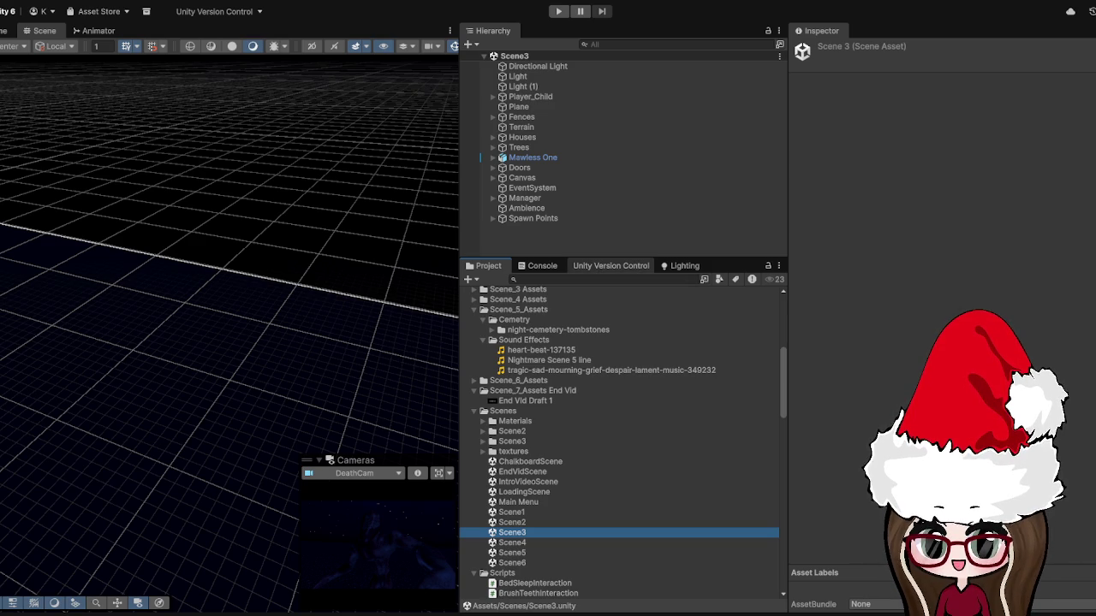
pyautogui.moveTo(599, 258); pyautogui.dragTo(600, 365)
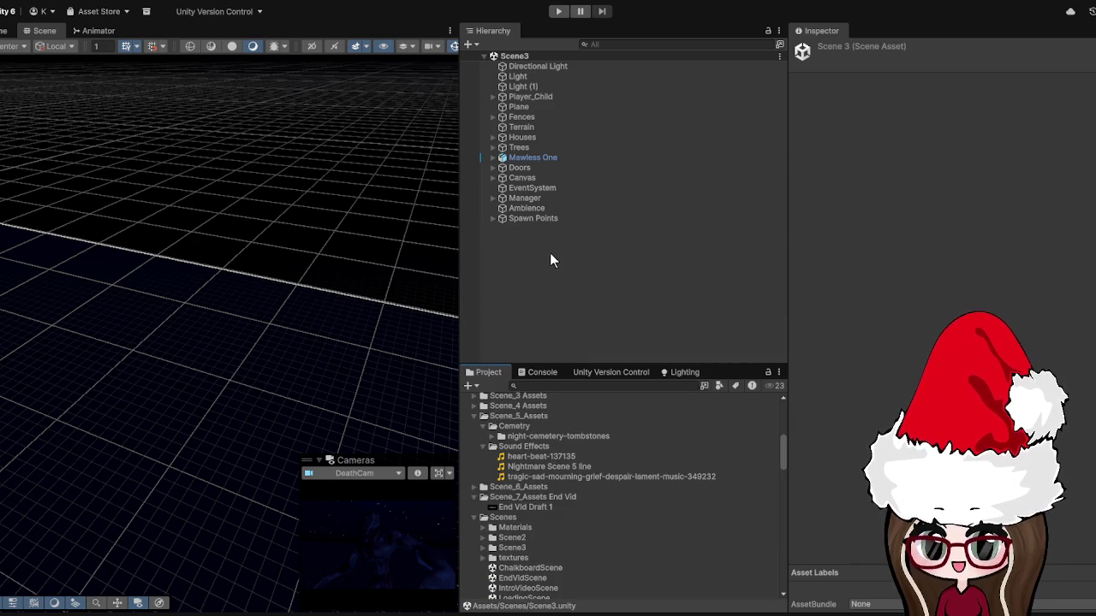
pyautogui.click(493, 198)
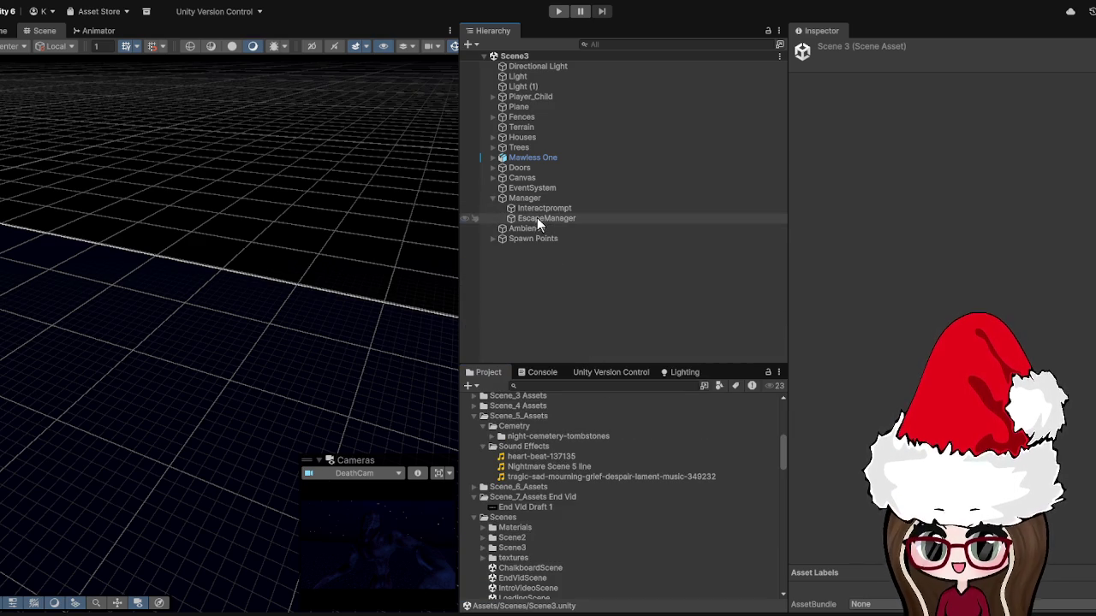
pyautogui.click(537, 217)
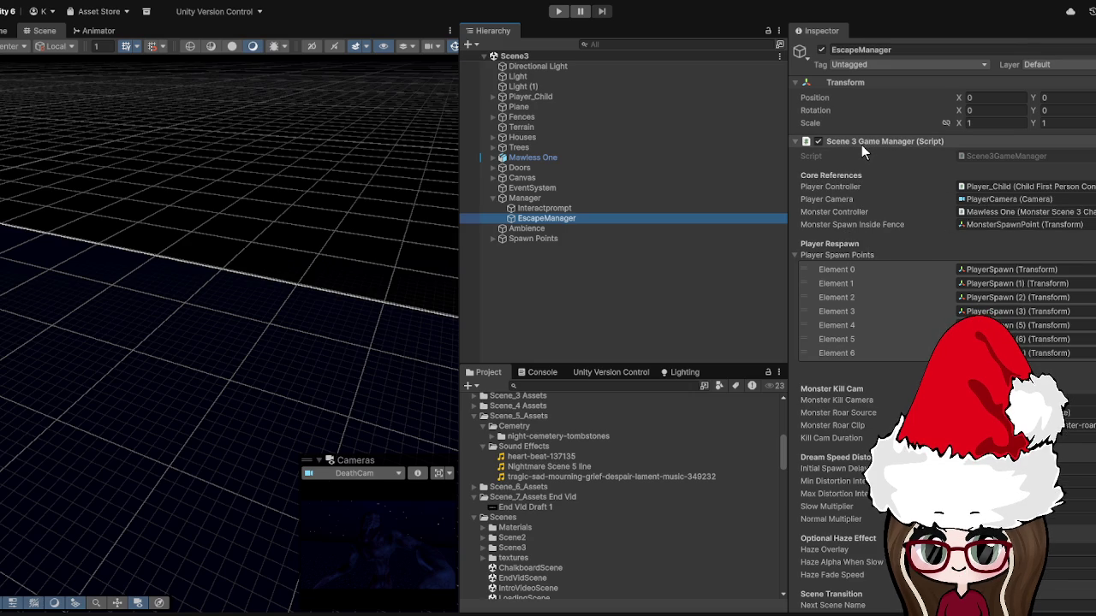
pyautogui.scroll(-1, 905, 184)
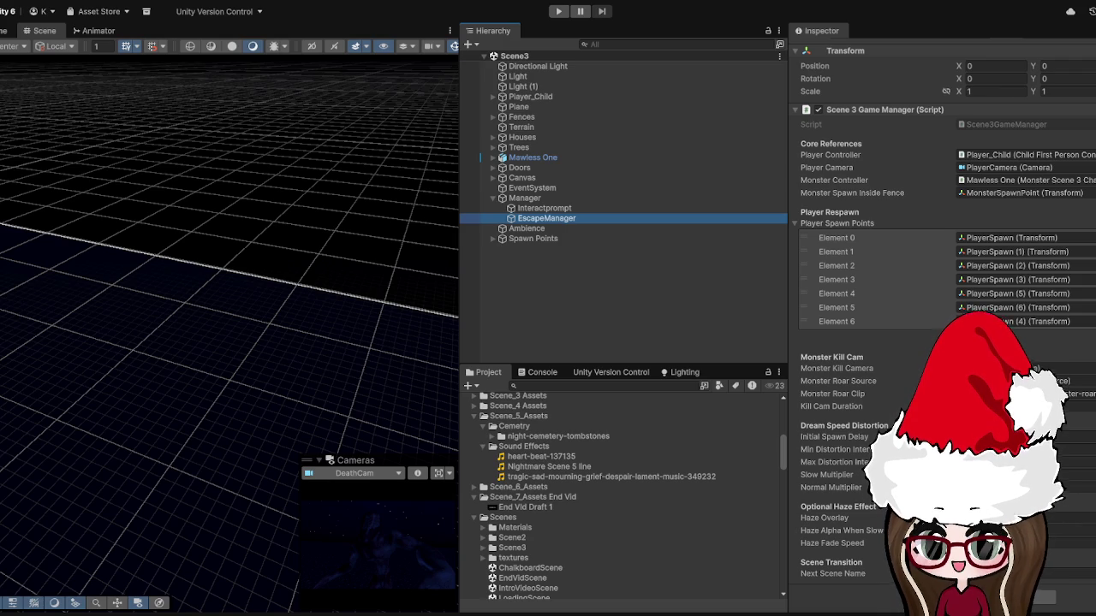
pyautogui.click(636, 228)
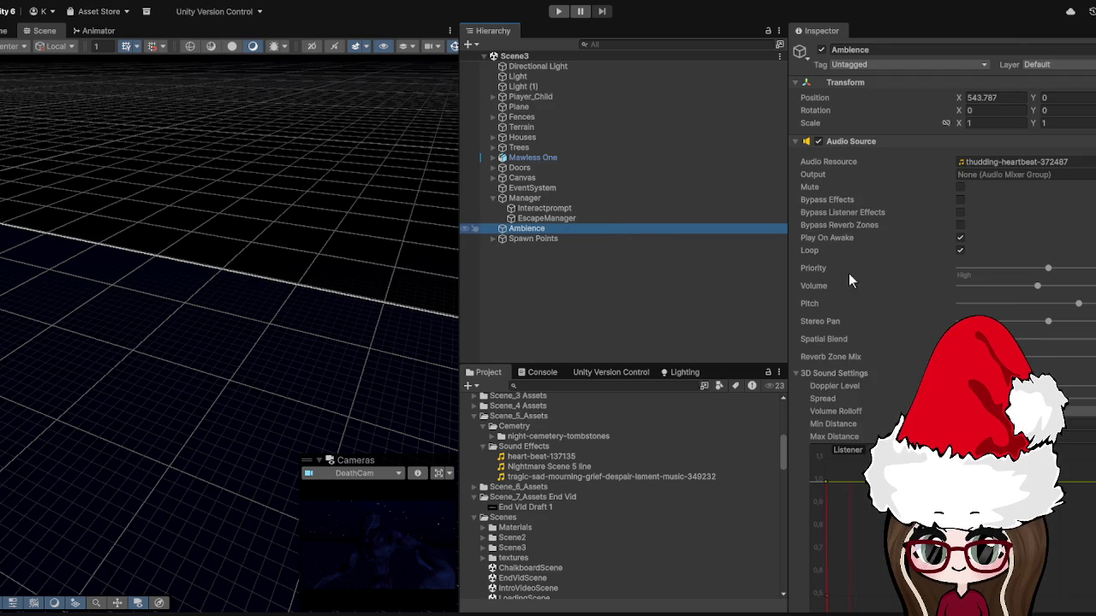
pyautogui.click(548, 219)
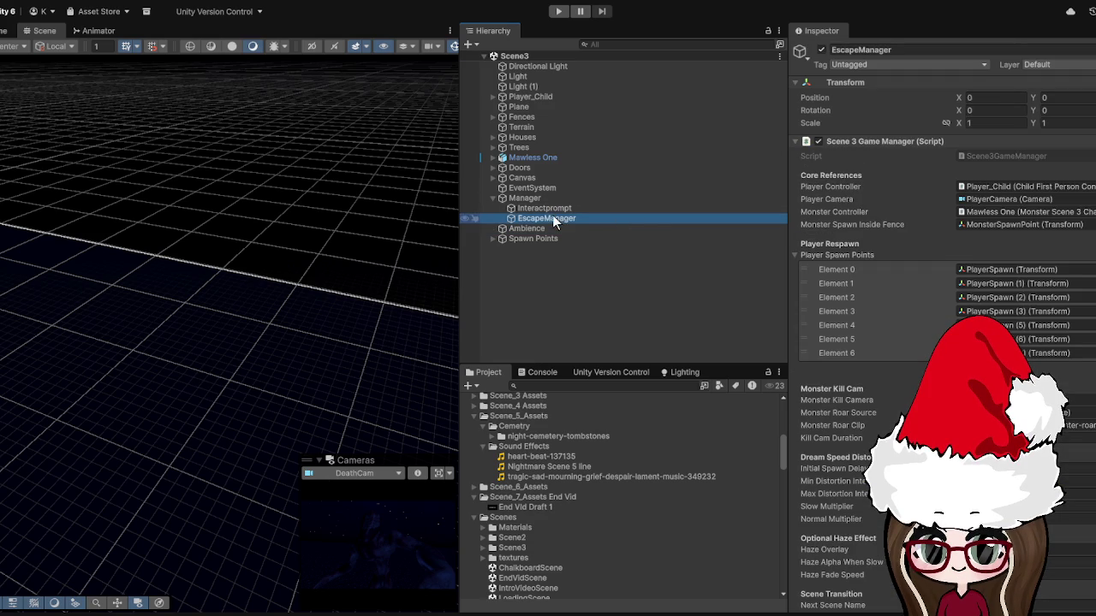
pyautogui.click(1024, 156)
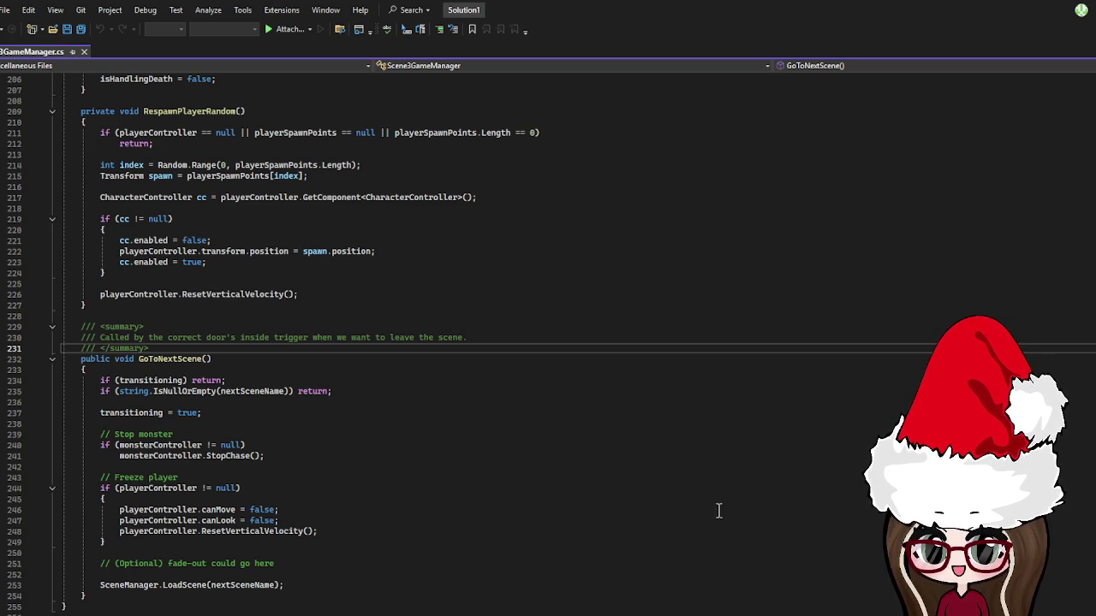
# - Scroll Scene3GameManager.cs up to the top and place the cursor after the hazeFadeSpeed line
pyautogui.scroll(4, 643, 465)
pyautogui.scroll(19, 643, 465)
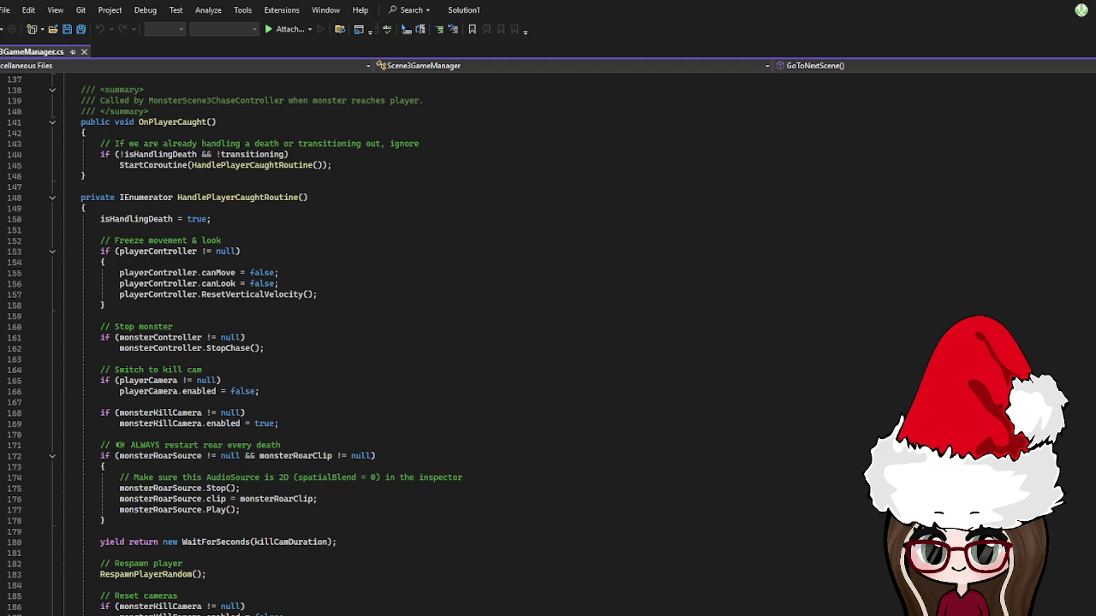
pyautogui.scroll(13, 343, 343)
pyautogui.scroll(20, 342, 343)
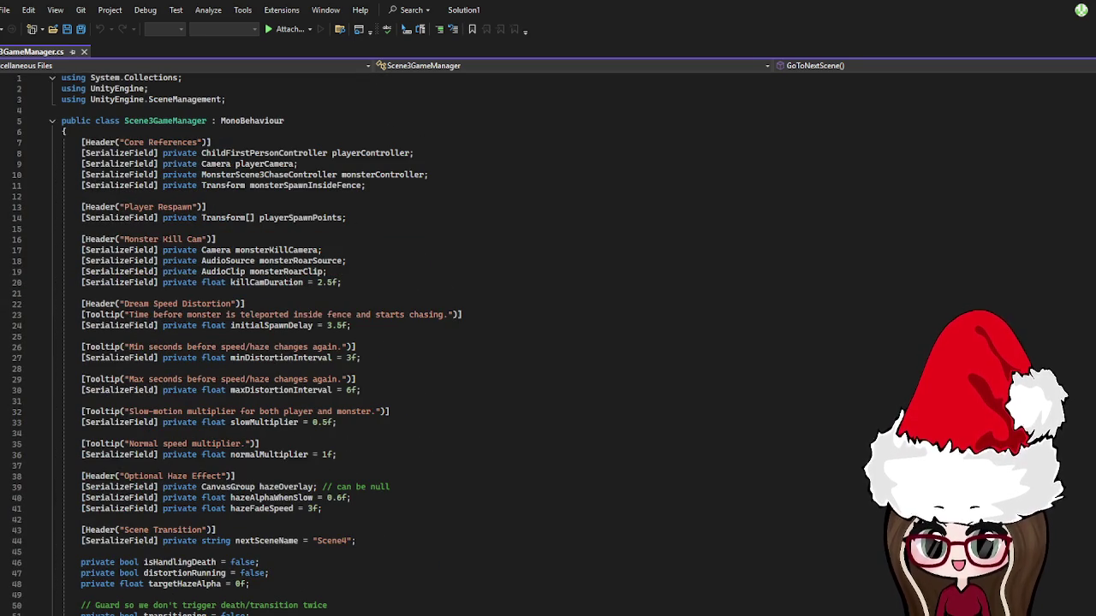
pyautogui.click(371, 512)
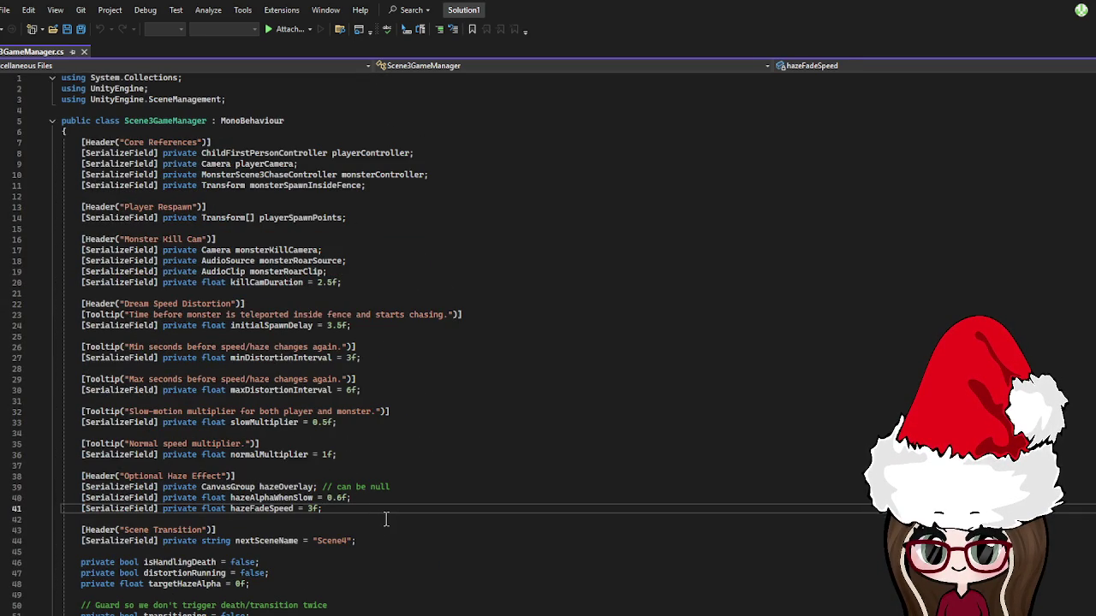
# - Add a [Header("Scene Fade In")] section below the haze settings
pyautogui.press('Return')
pyautogui.press('Return')
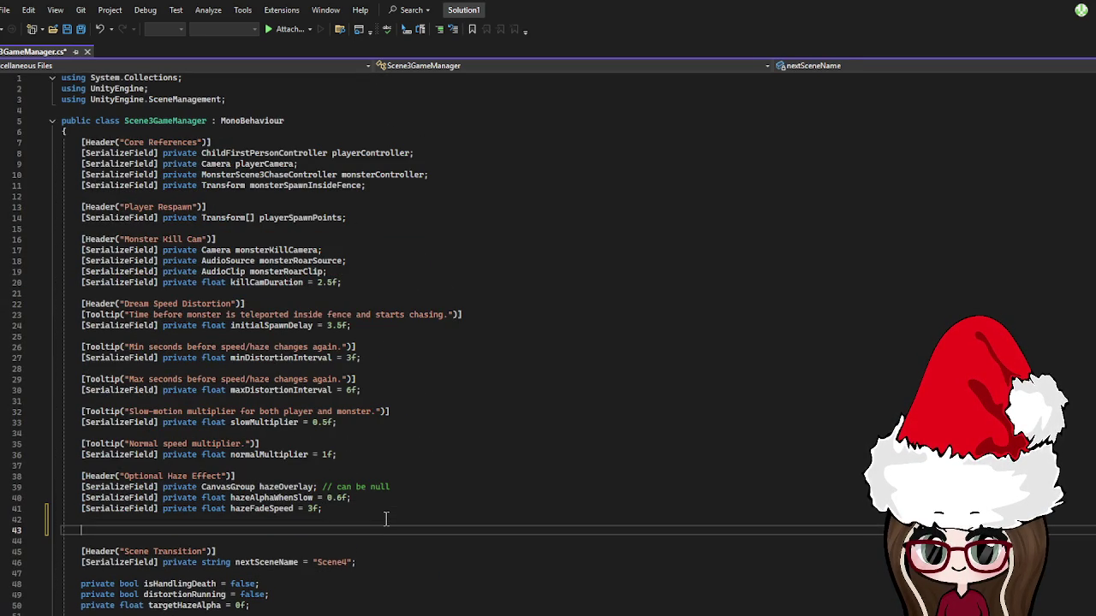
pyautogui.write('[Header]')
pyautogui.write('("Scene fo')
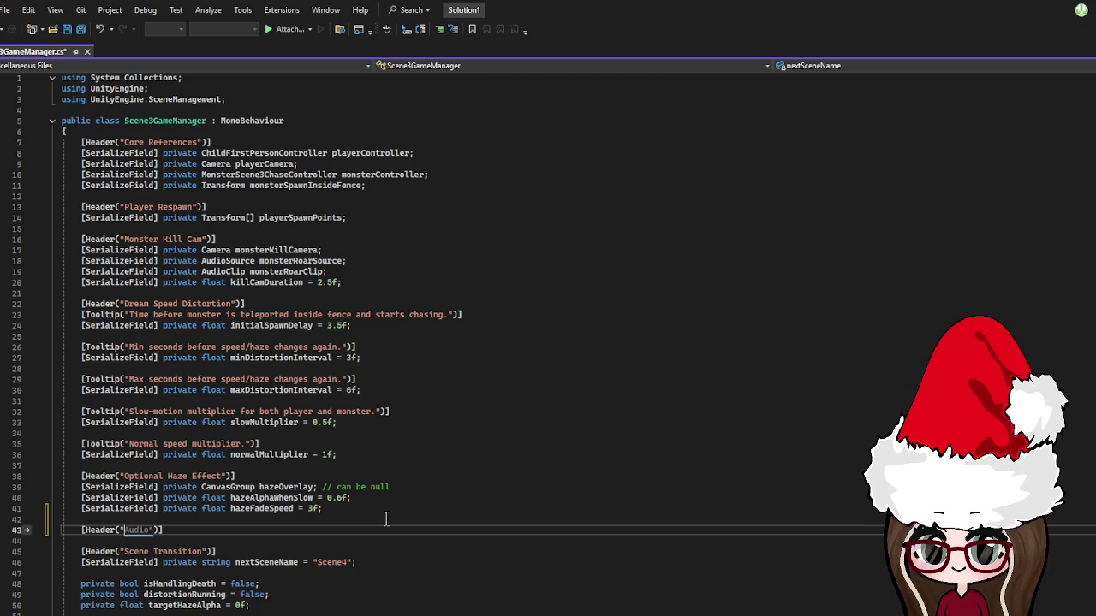
pyautogui.press('BackSpace')
pyautogui.press('BackSpace')
pyautogui.write('fad')
pyautogui.press('BackSpace')
pyautogui.press('BackSpace')
pyautogui.press('BackSpace')
pyautogui.write('Fade in')
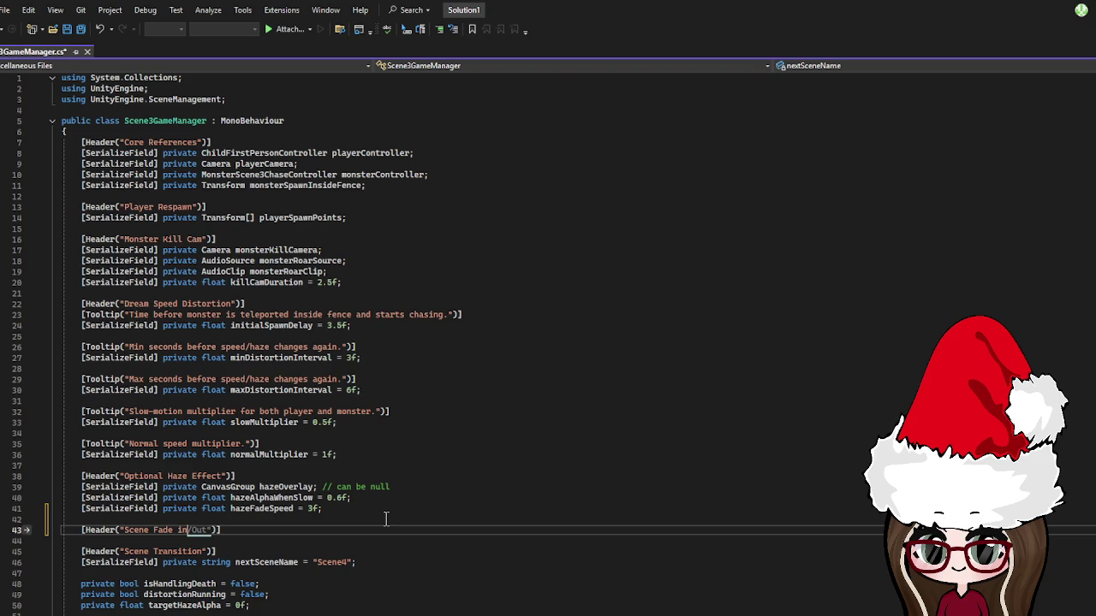
pyautogui.press('BackSpace')
pyautogui.press('BackSpace')
pyautogui.write('In/Out')
pyautogui.press('BackSpace')
pyautogui.press('BackSpace')
pyautogui.press('BackSpace')
# - Declare a serialized private CanvasGroup field named blackFadeOverlay under the header
pyautogui.press('Return')
pyautogui.write('[Serialize')
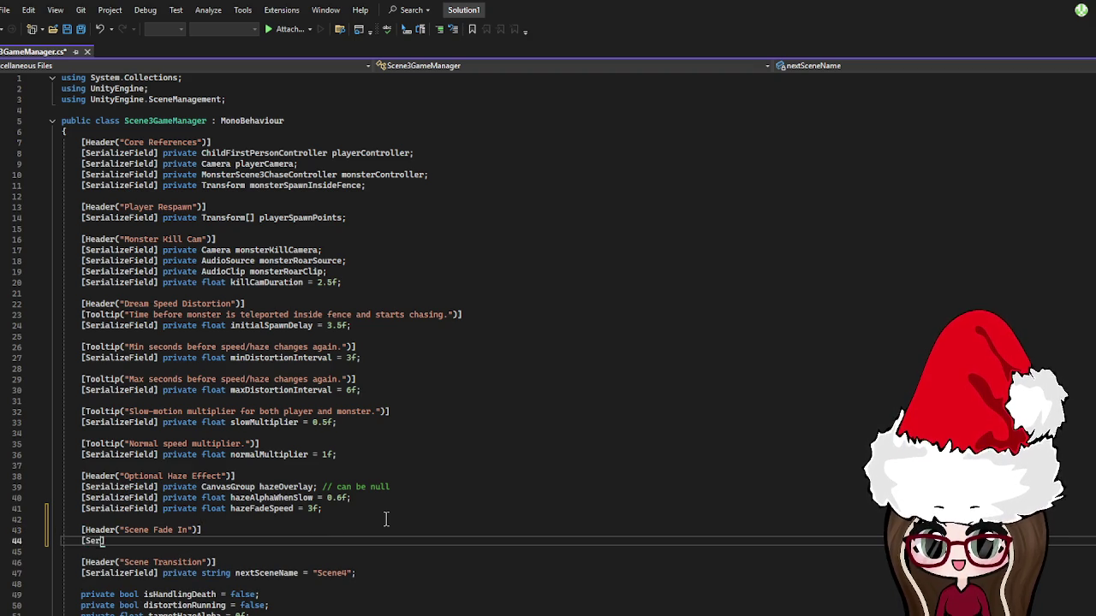
pyautogui.write('Field]')
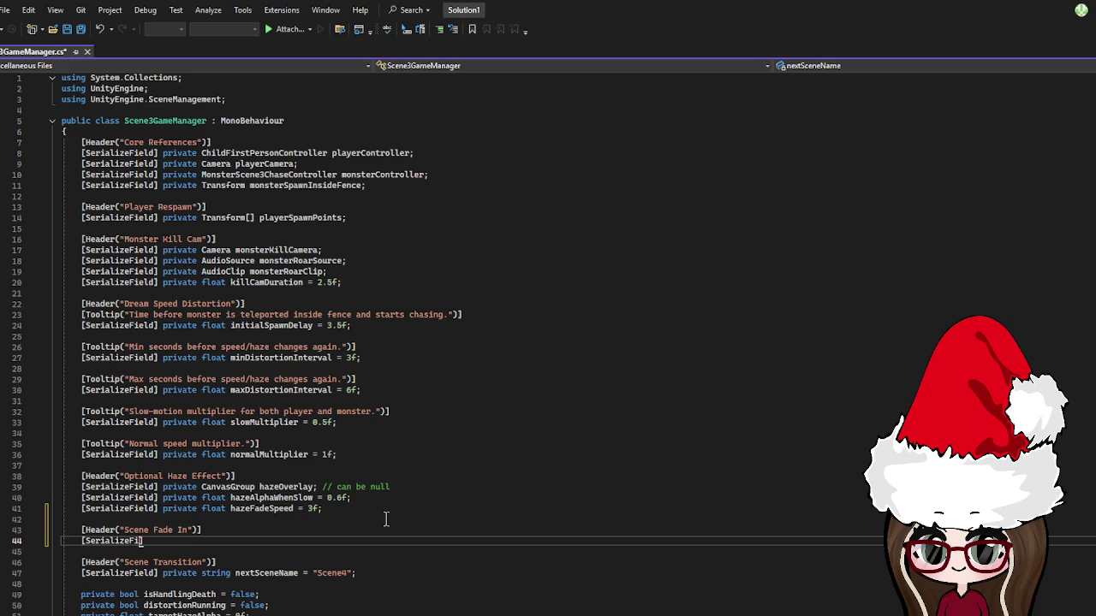
pyautogui.write(' private Ca')
pyautogui.press('BackSpace')
pyautogui.press('BackSpace')
pyautogui.write('rou')
pyautogui.press('BackSpace')
pyautogui.press('BackSpace')
pyautogui.press('BackSpace')
pyautogui.write('Canv')
pyautogui.write('asGroup')
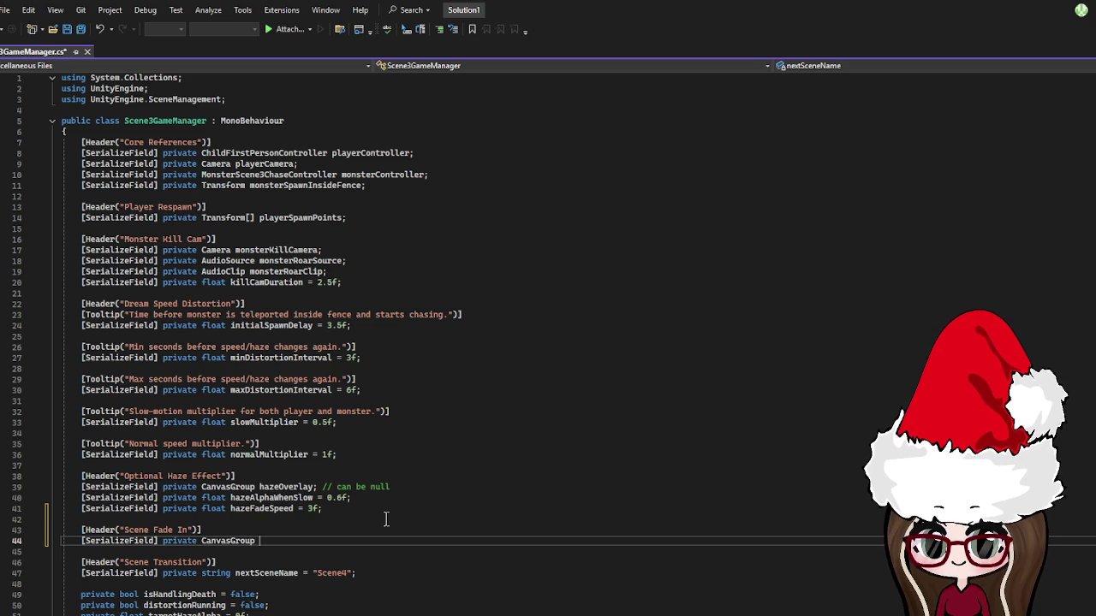
pyautogui.write(' b')
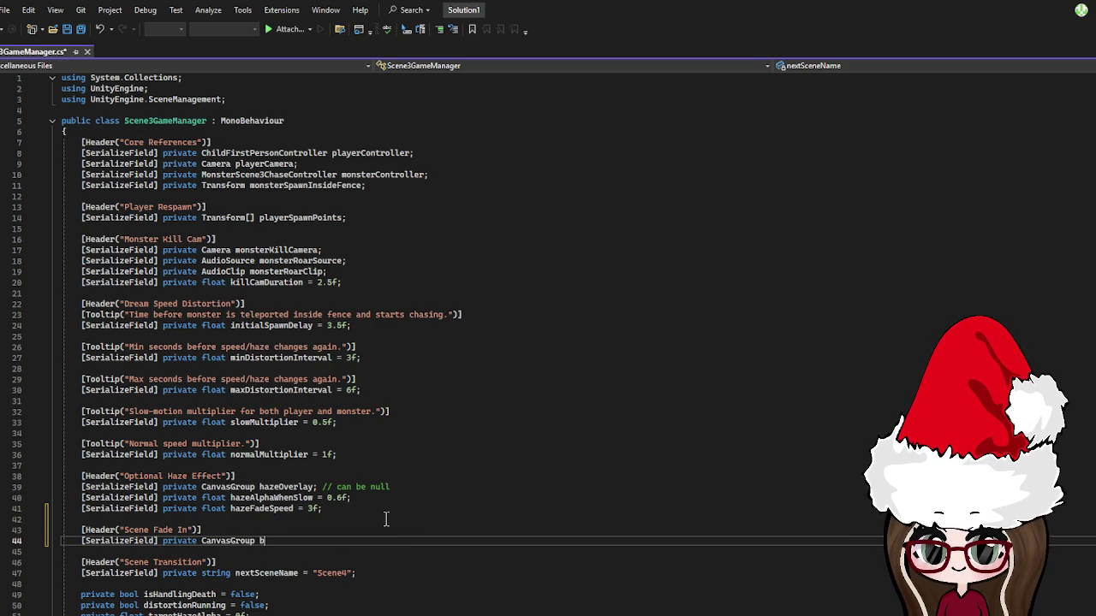
pyautogui.write('lackFade')
pyautogui.write('Over')
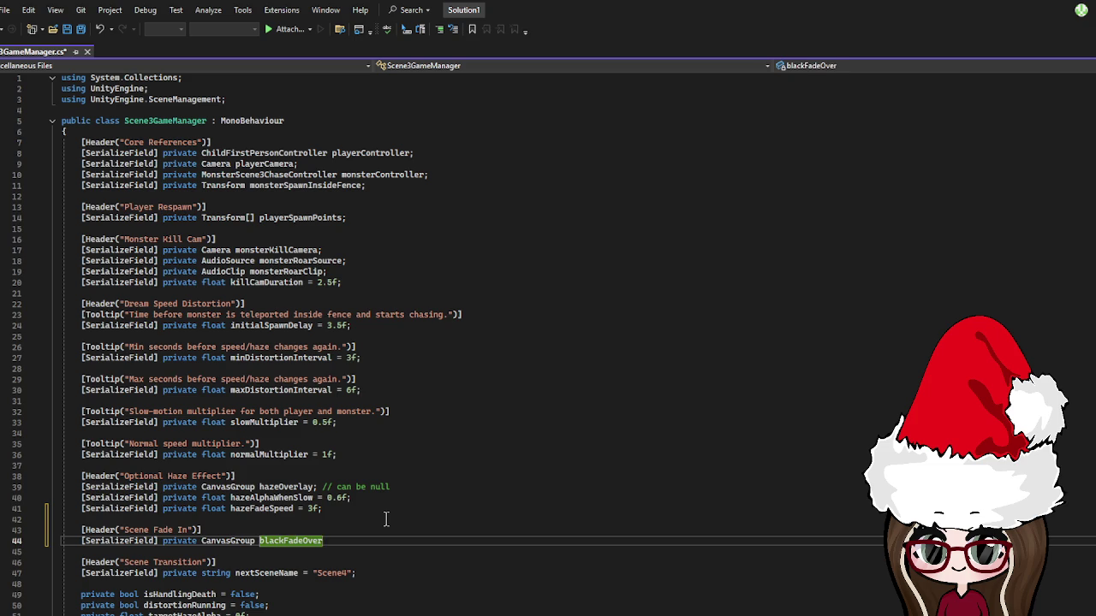
pyautogui.write('lay;')
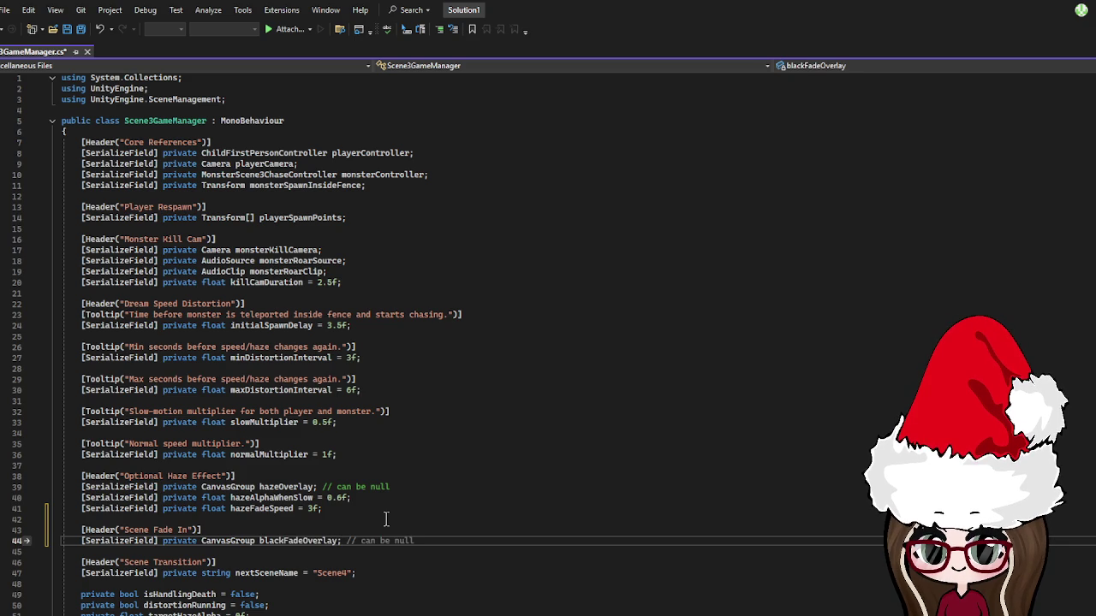
# - Add float fields fadeInDelay = 3.5f and fadeInDuration = 1.5f with a "can change this" comment
pyautogui.press('Return')
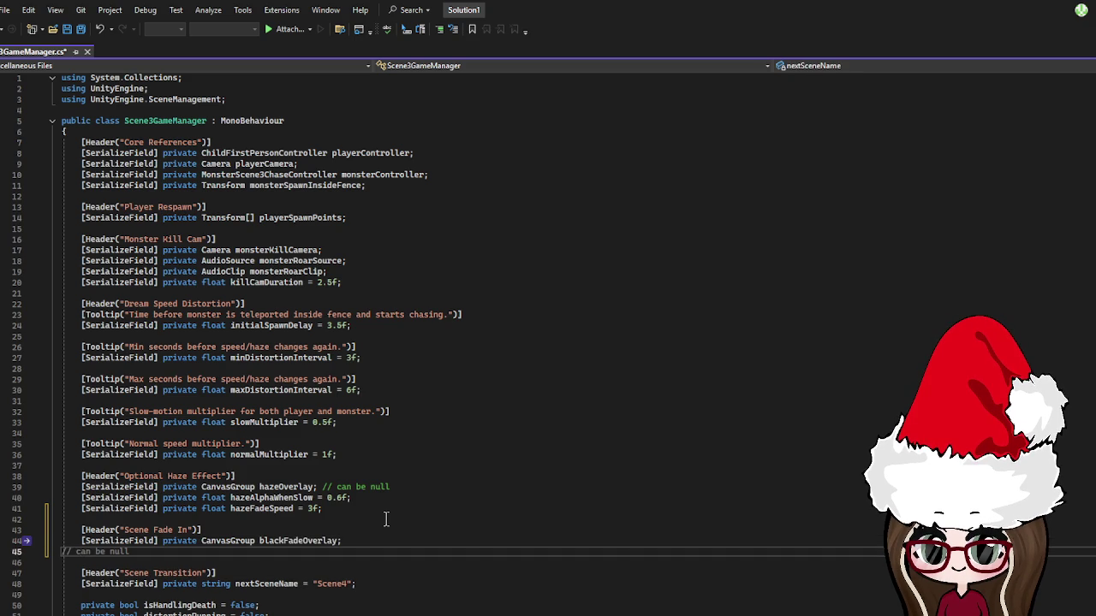
pyautogui.write('[SerializeField] p')
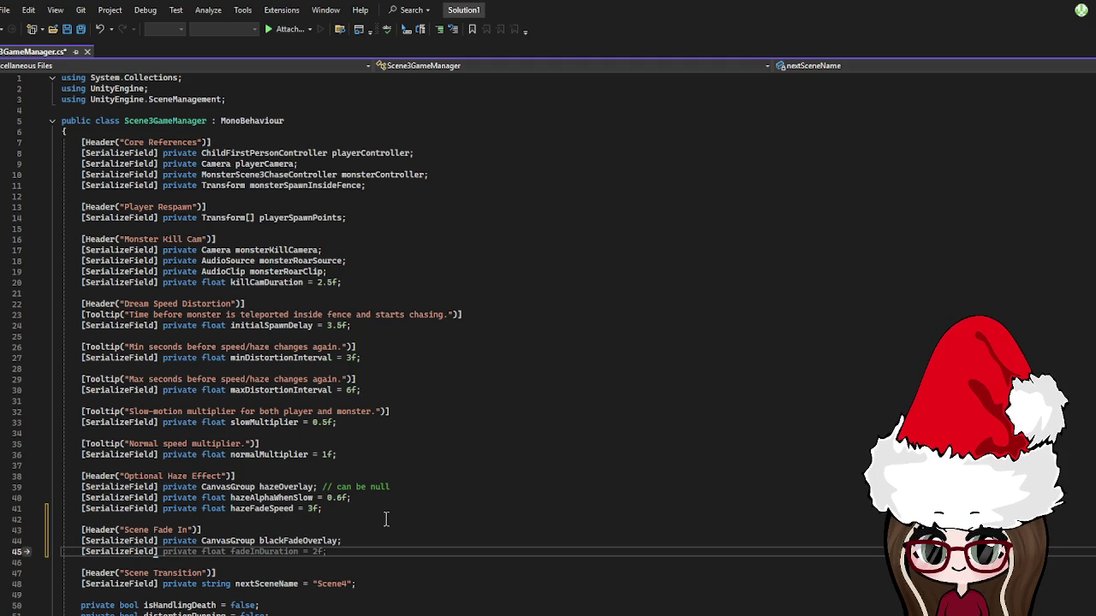
pyautogui.write('rivate floa')
pyautogui.write('t ')
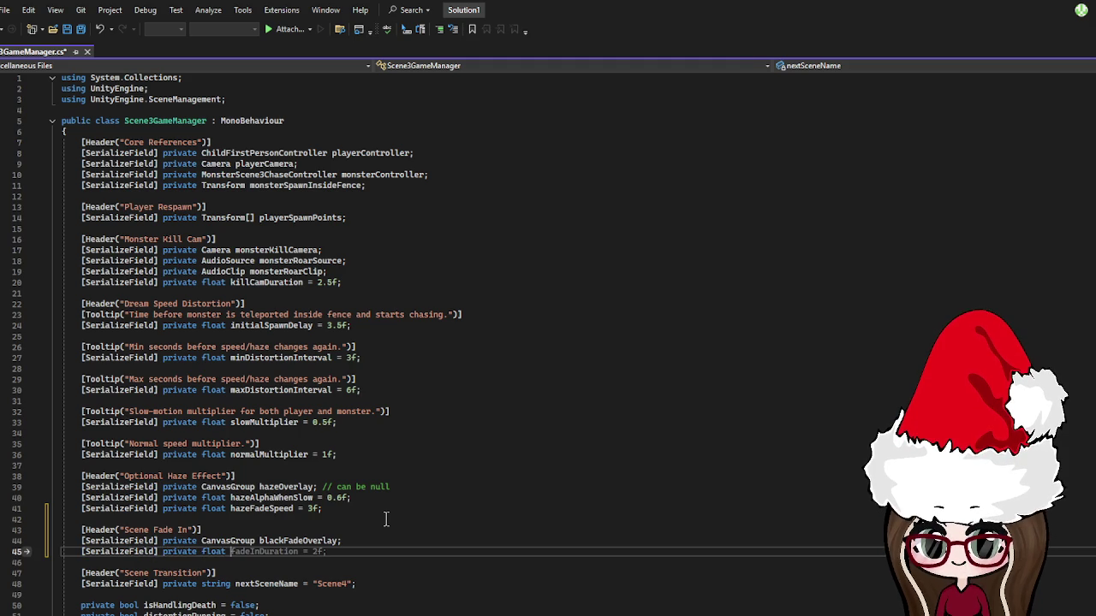
pyautogui.write('fade')
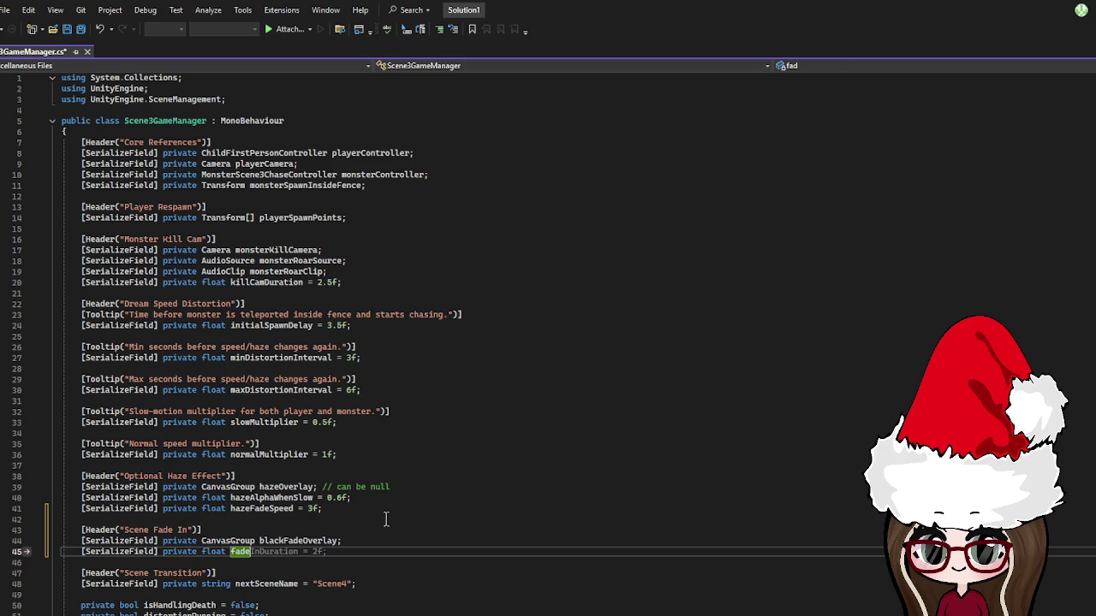
pyautogui.write('InDelay')
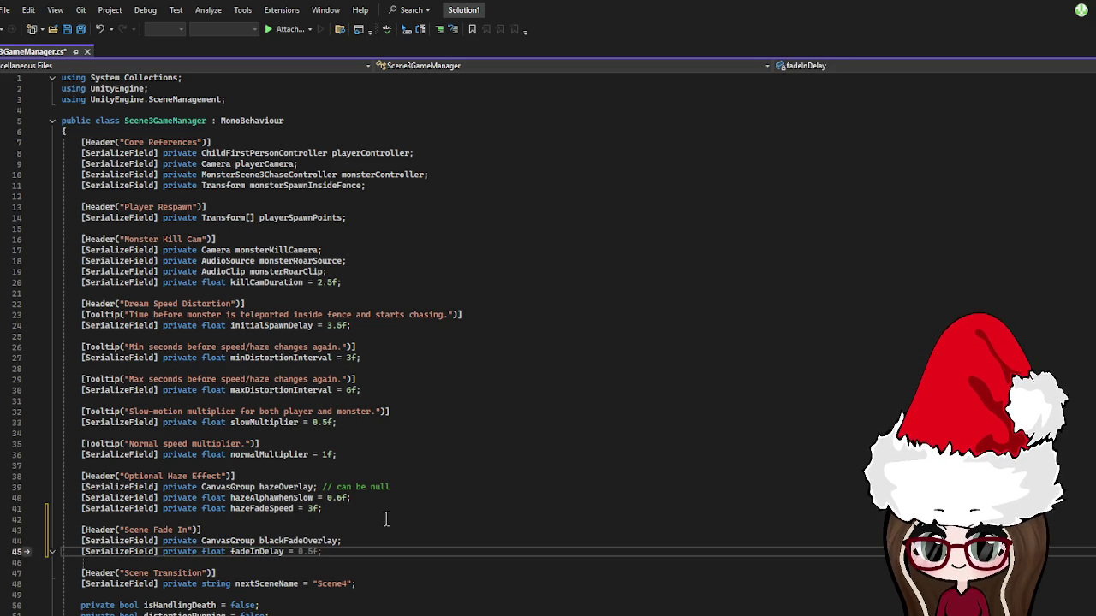
pyautogui.write(' = 3')
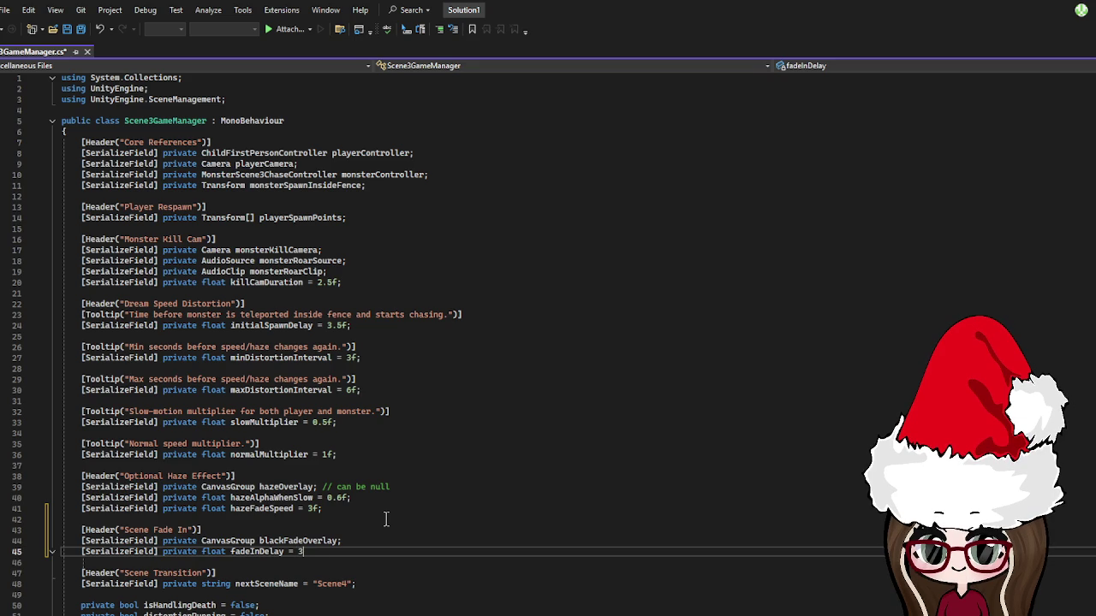
pyautogui.press('BackSpace')
pyautogui.press('BackSpace')
pyautogui.write('.5')
pyautogui.press('Tab')
pyautogui.write('an change this ')
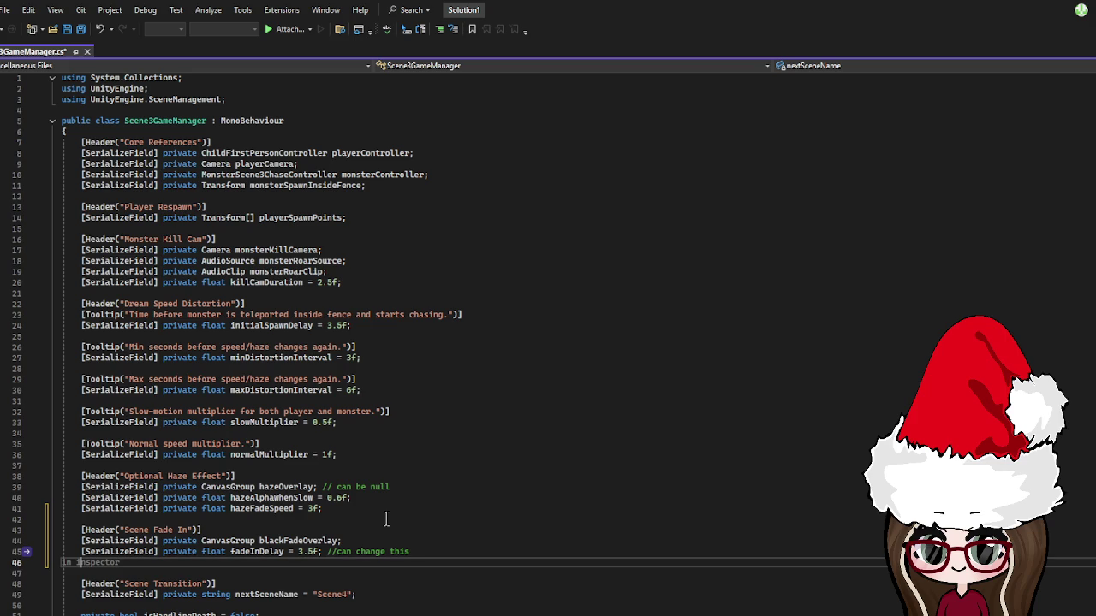
pyautogui.write('[Serial')
pyautogui.write('izeField]')
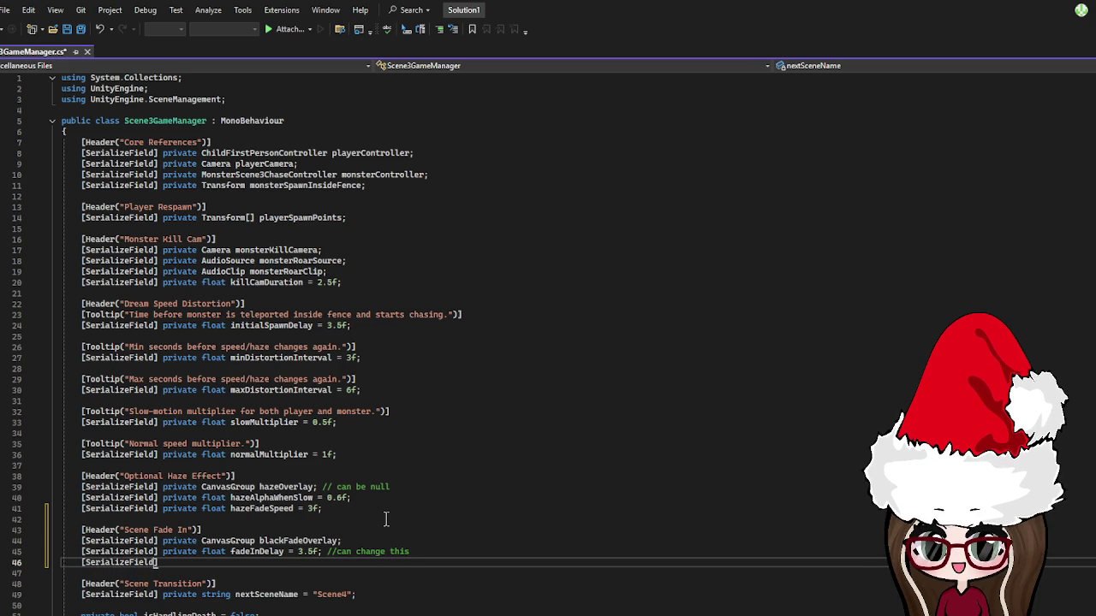
pyautogui.write(' priv')
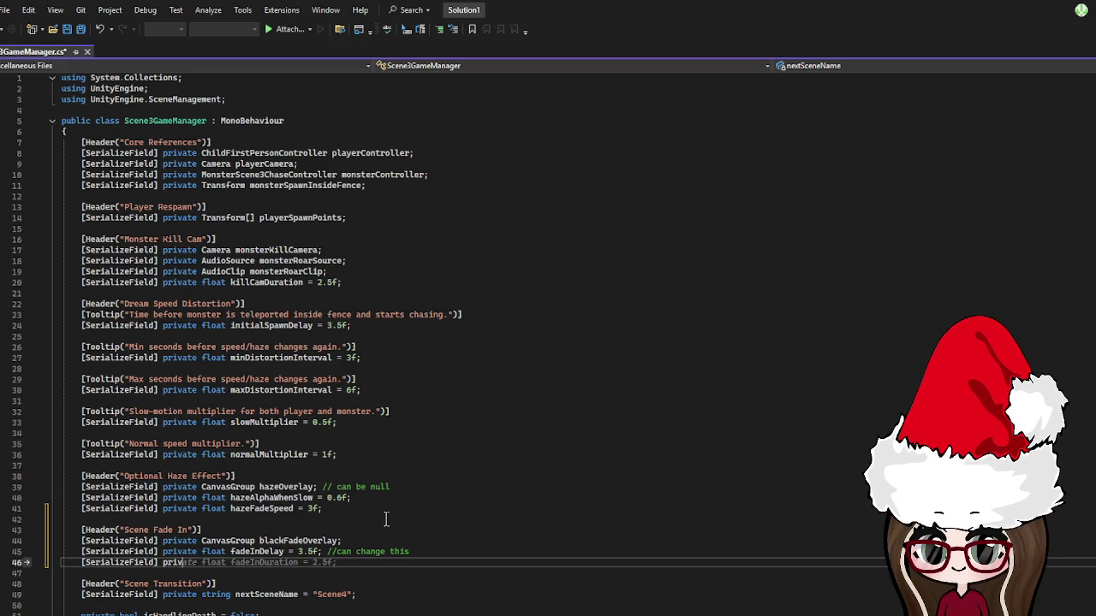
pyautogui.write('ate float df')
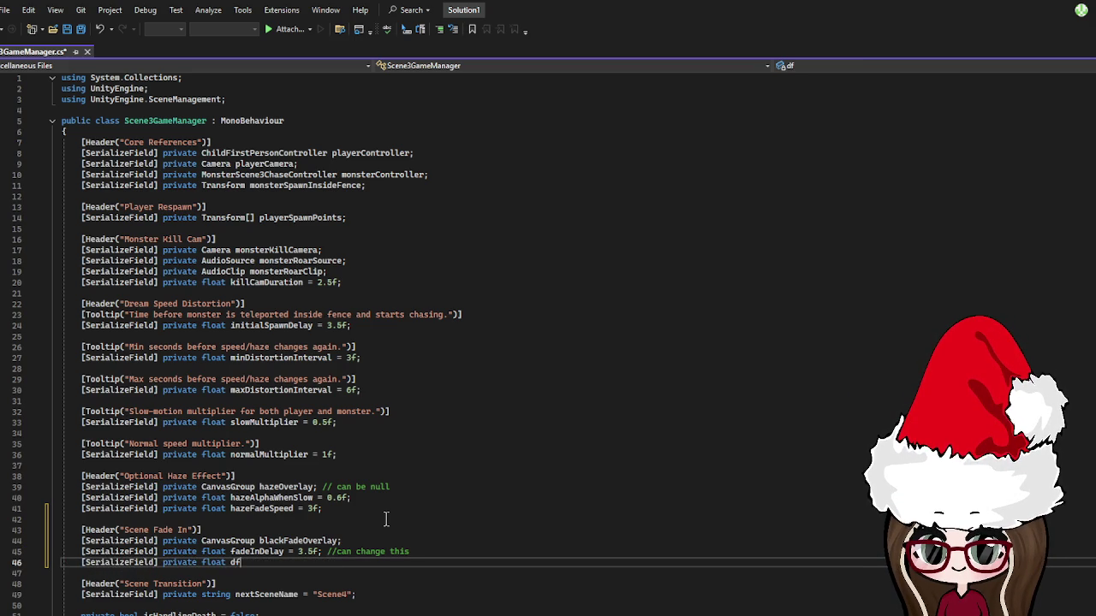
pyautogui.press('BackSpace')
pyautogui.press('BackSpace')
pyautogui.write('fade')
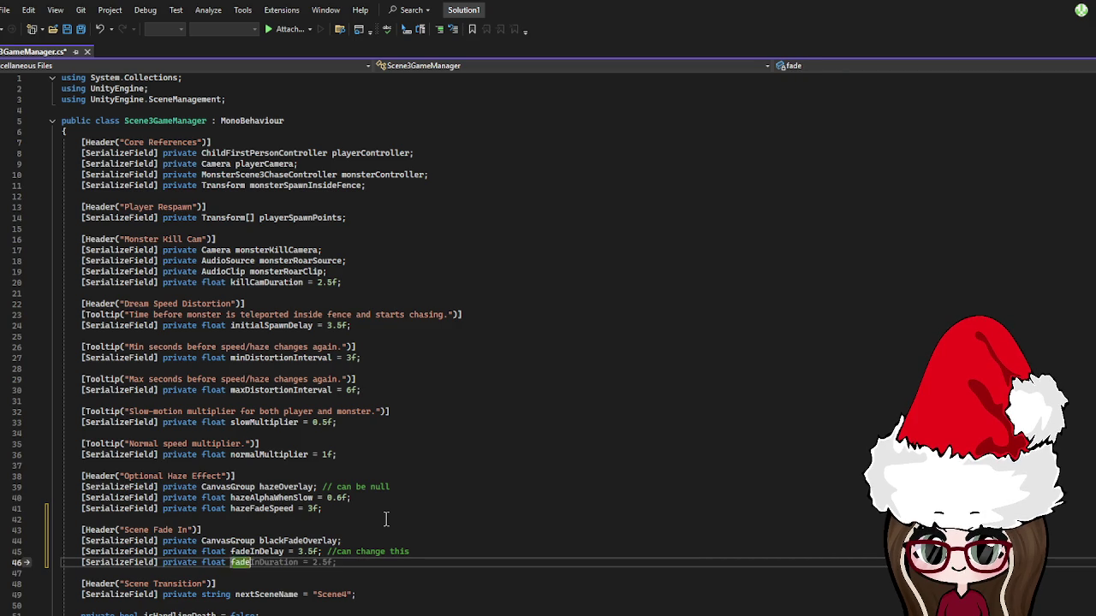
pyautogui.write('InDuration = ')
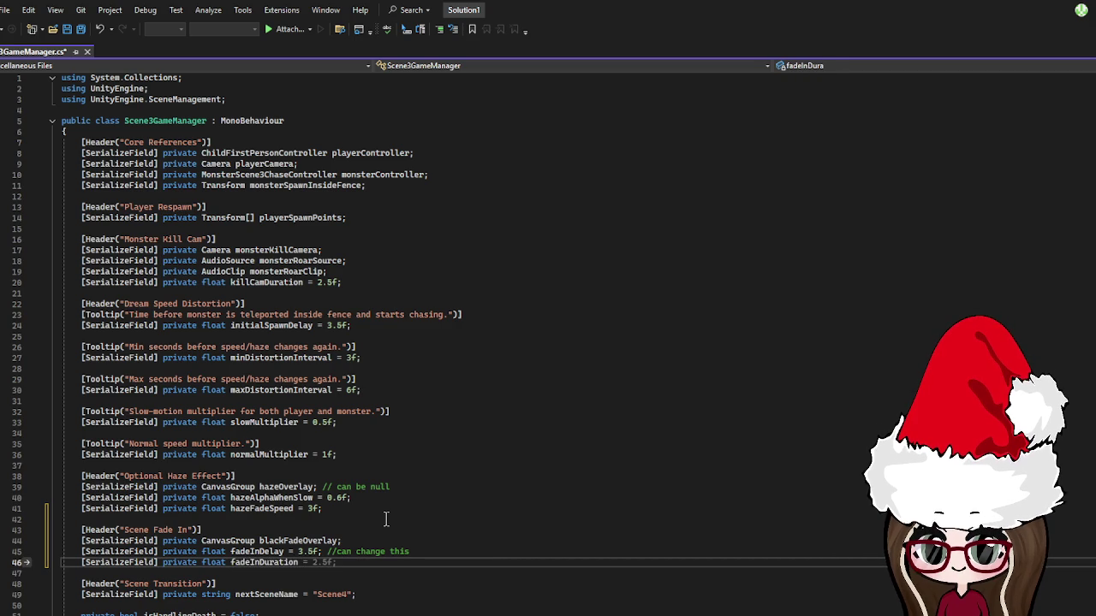
pyautogui.write('1.5f')
pyautogui.write(';')
pyautogui.press('Tab')
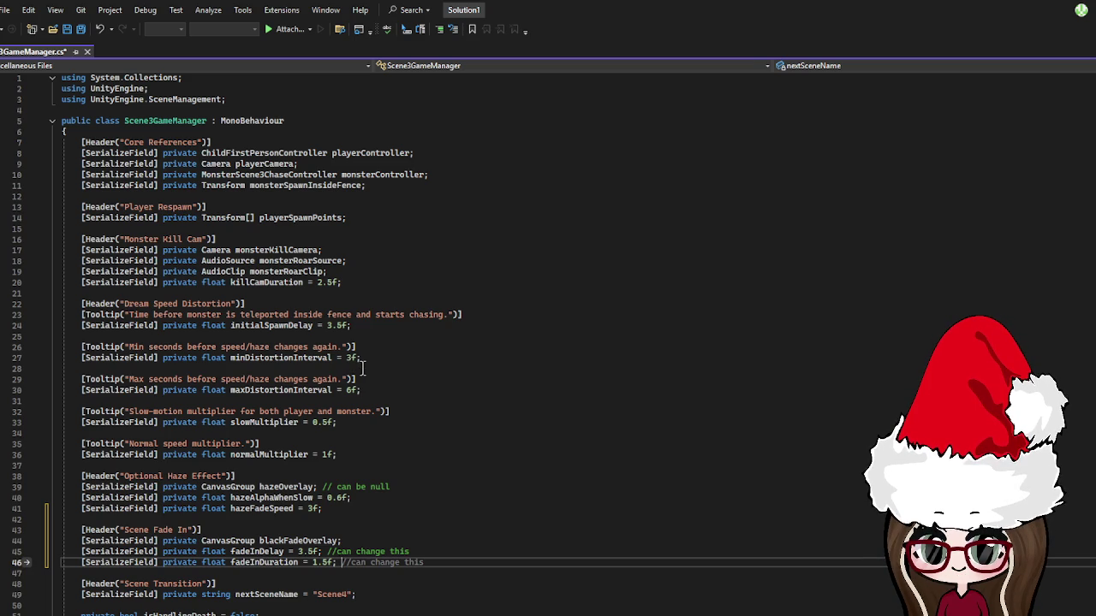
# - Scroll down to Start() and select the two StartCoroutine calls below the flow & distortion comment
pyautogui.scroll(-1, 363, 368)
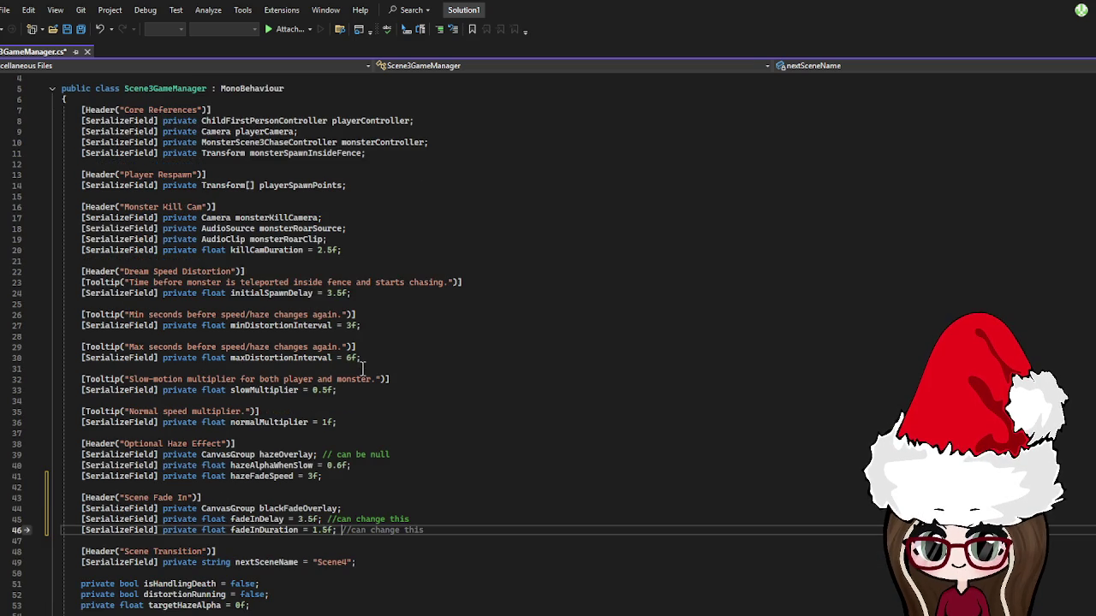
pyautogui.scroll(-2, 363, 369)
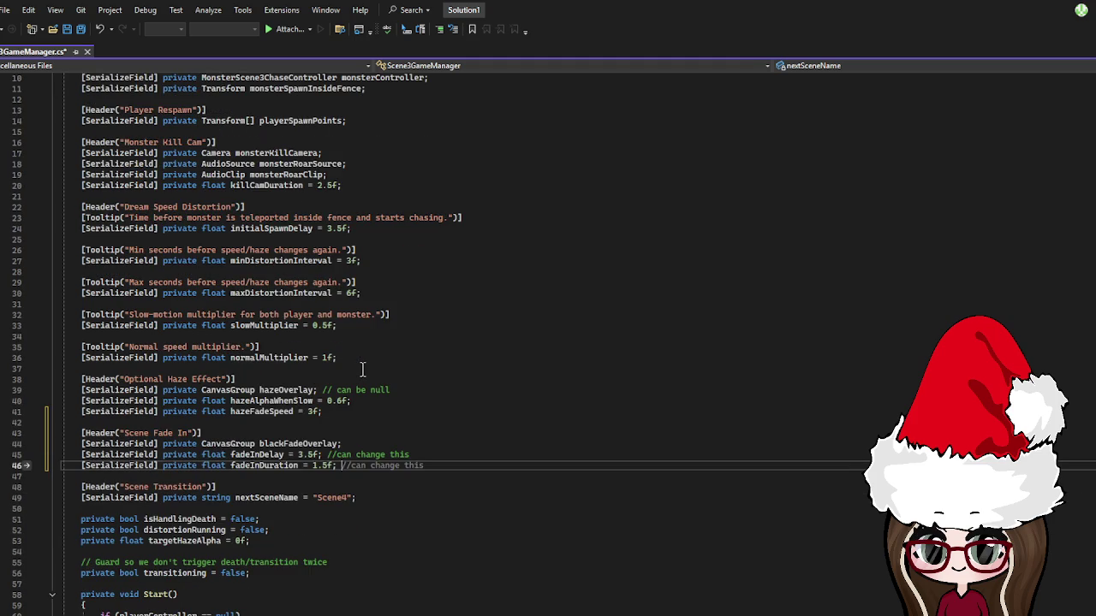
pyautogui.scroll(-2, 362, 369)
pyautogui.scroll(-3, 363, 369)
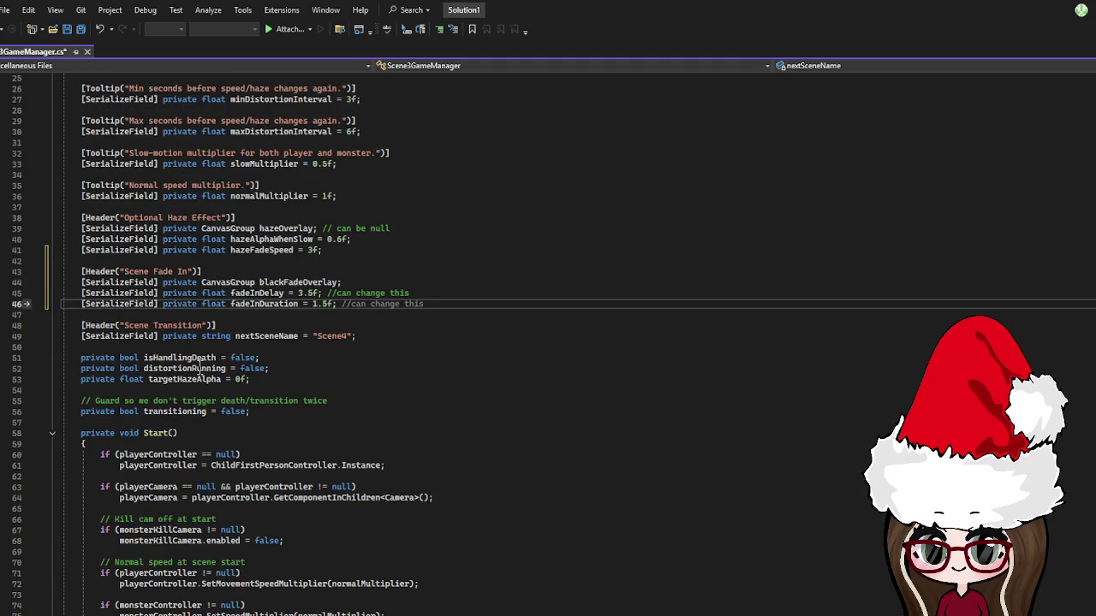
pyautogui.scroll(-4, 138, 370)
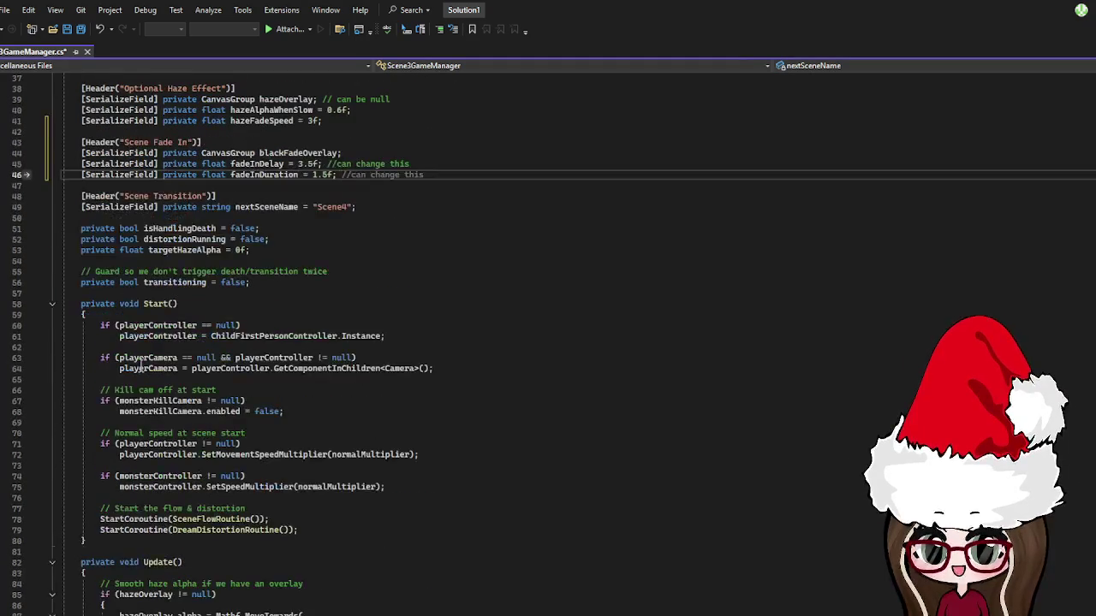
pyautogui.scroll(-2, 139, 364)
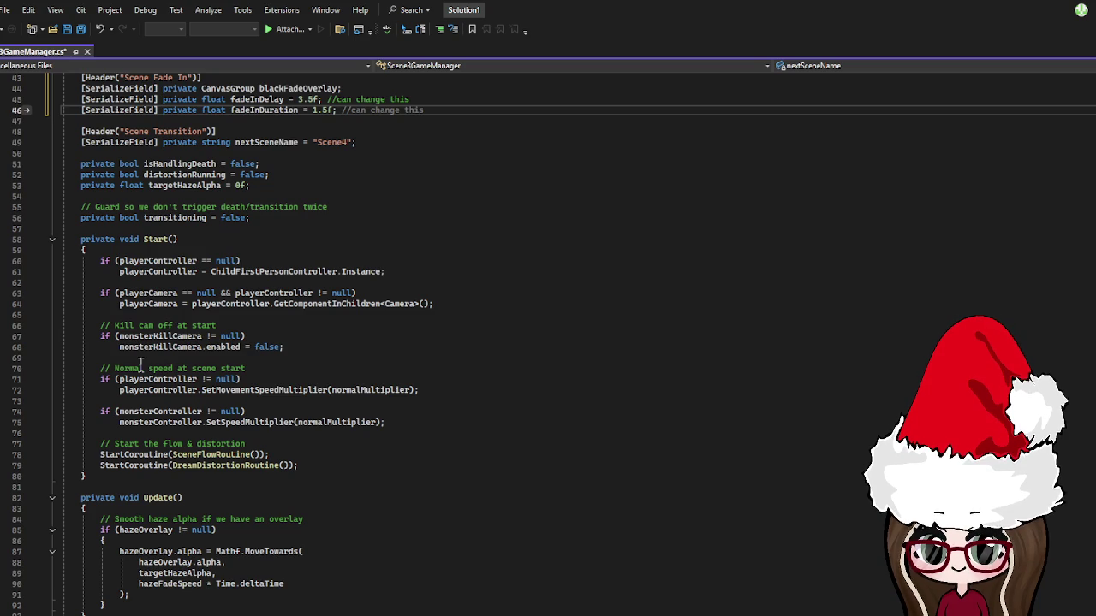
pyautogui.click(143, 443)
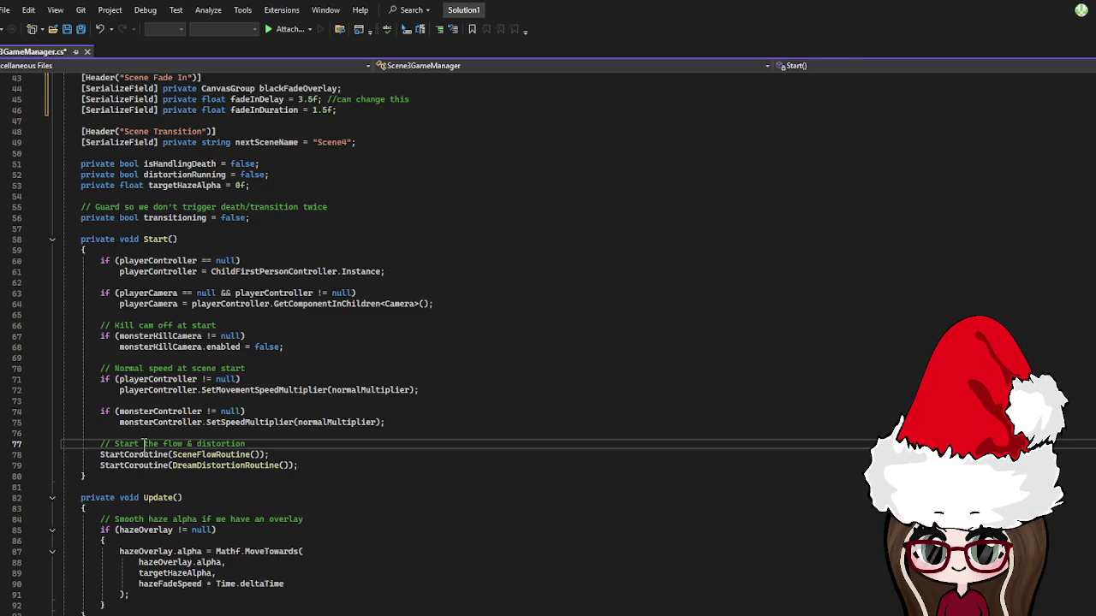
pyautogui.scroll(-1, 143, 443)
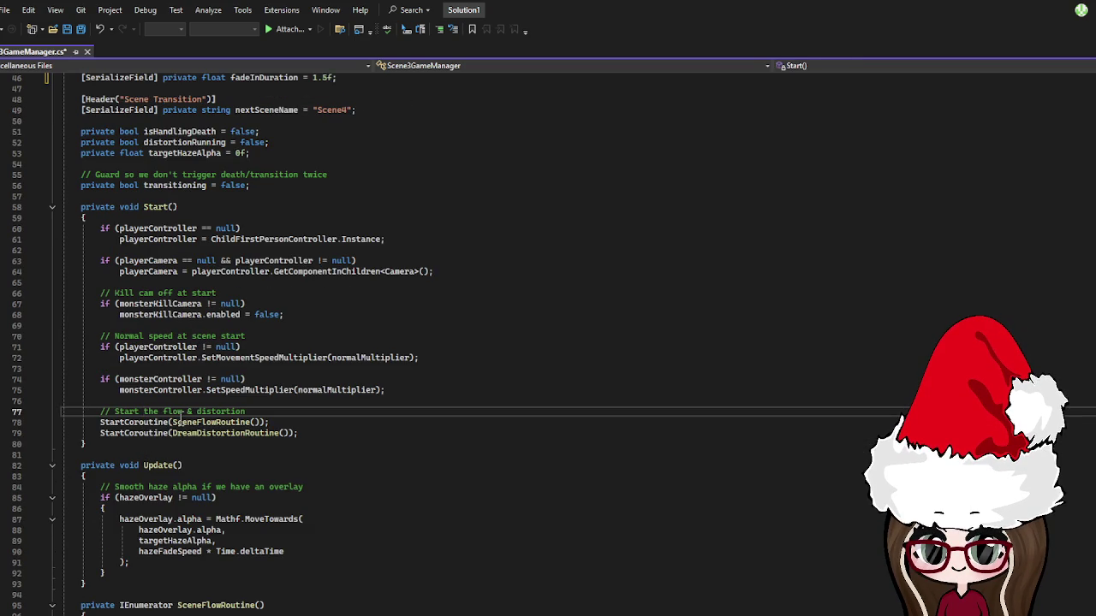
pyautogui.moveTo(323, 442)
pyautogui.mouseDown()
pyautogui.moveTo(183, 439)
pyautogui.moveTo(100, 422)
pyautogui.mouseUp()
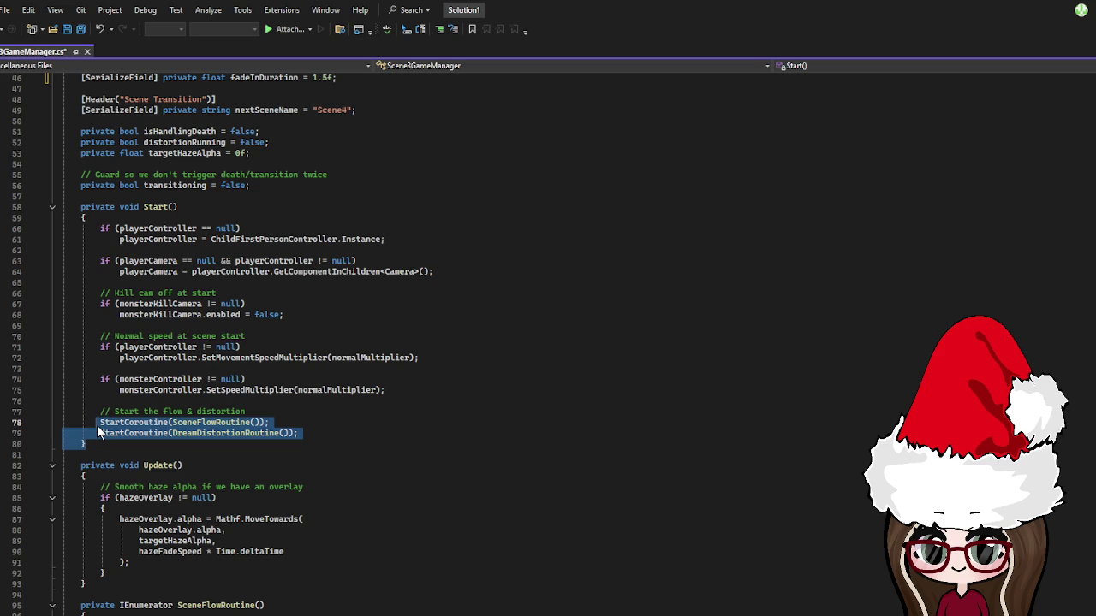
pyautogui.click(295, 433)
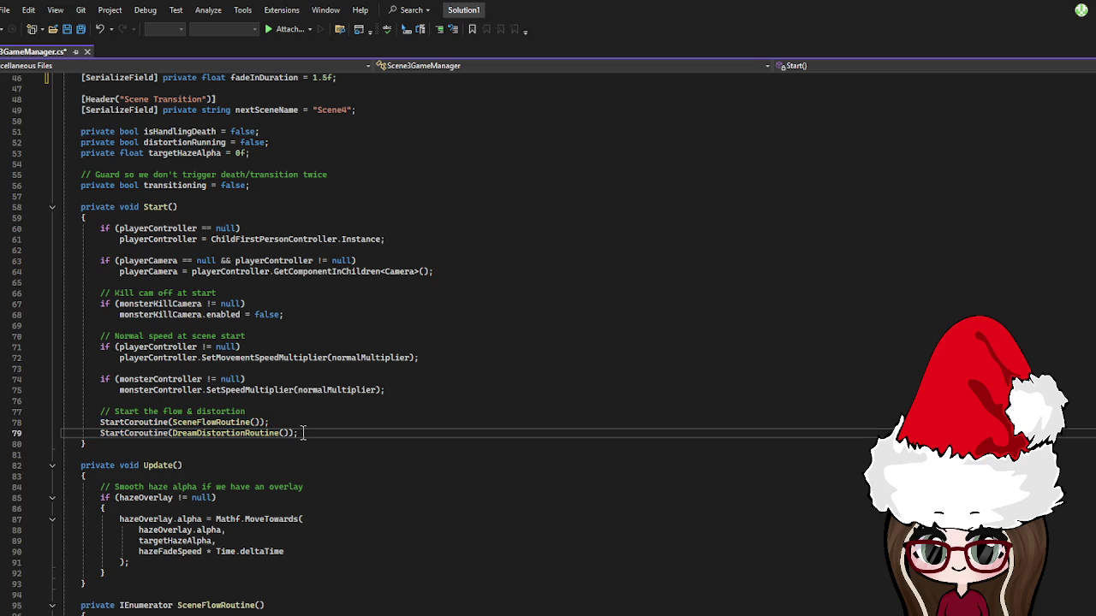
pyautogui.moveTo(298, 433); pyautogui.dragTo(90, 417)
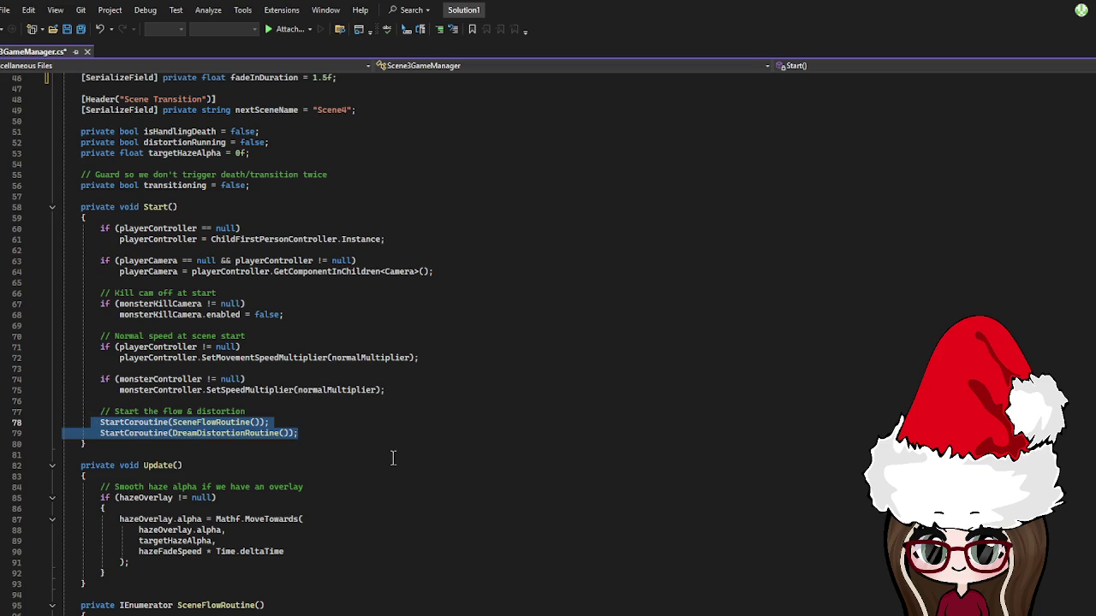
# - Delete the two selected StartCoroutine calls, then go to the player controller null check
pyautogui.press('Delete')
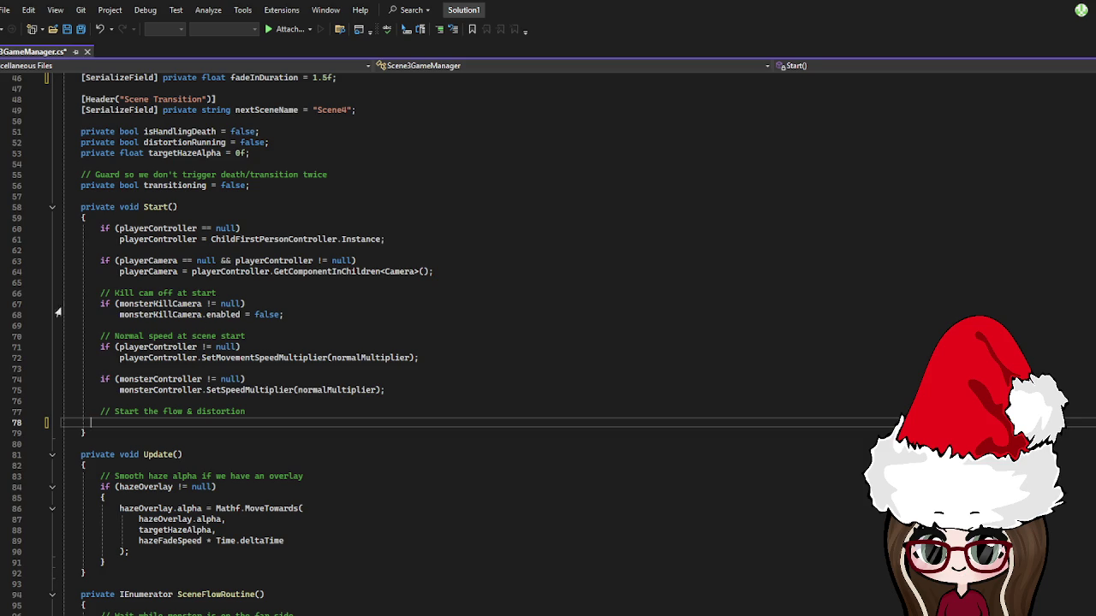
pyautogui.click(295, 347)
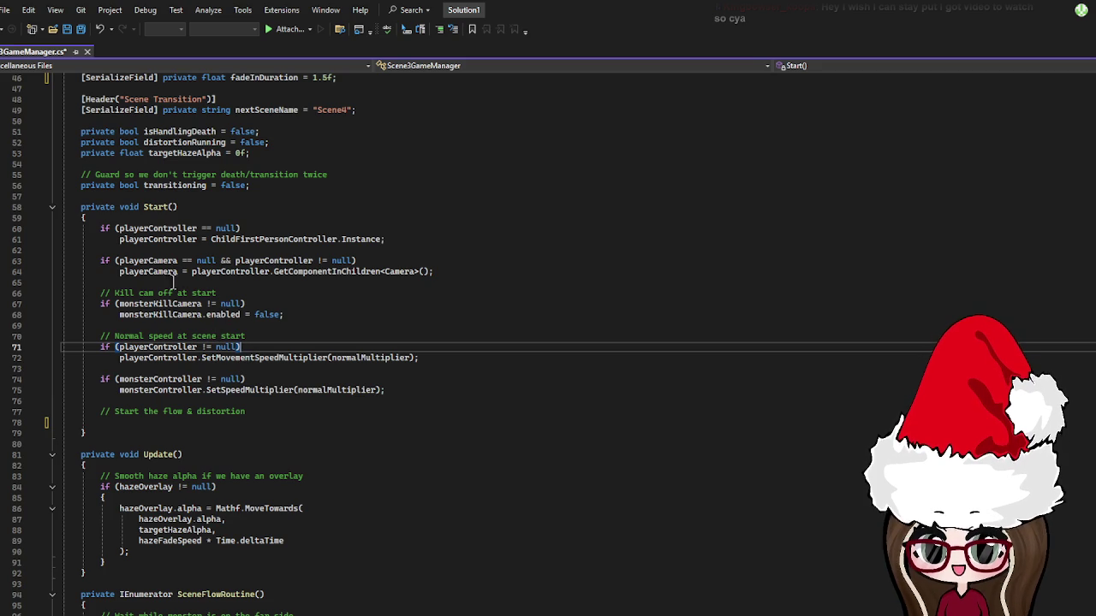
# - Replace the old speed check with a braced if (playerController != null) block
pyautogui.moveTo(433, 369); pyautogui.dragTo(120, 348)
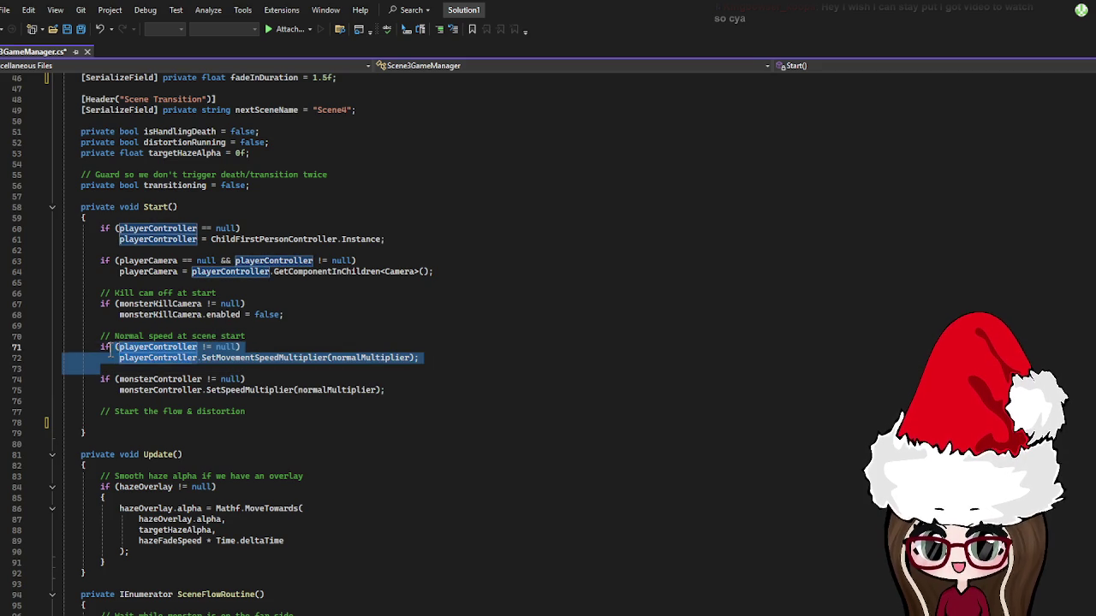
pyautogui.press('BackSpace')
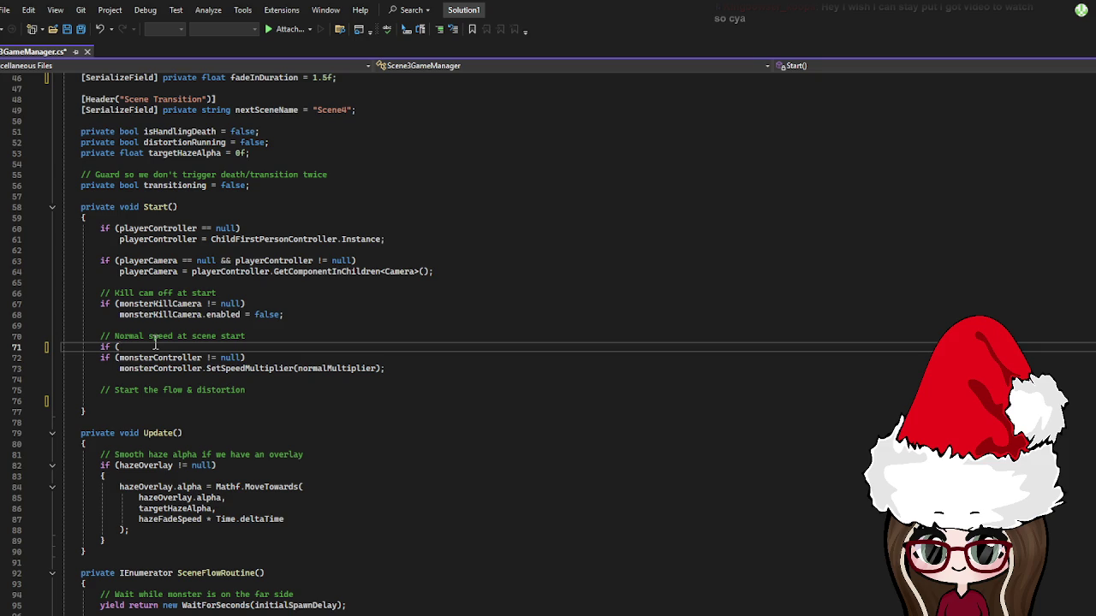
pyautogui.write('playerC')
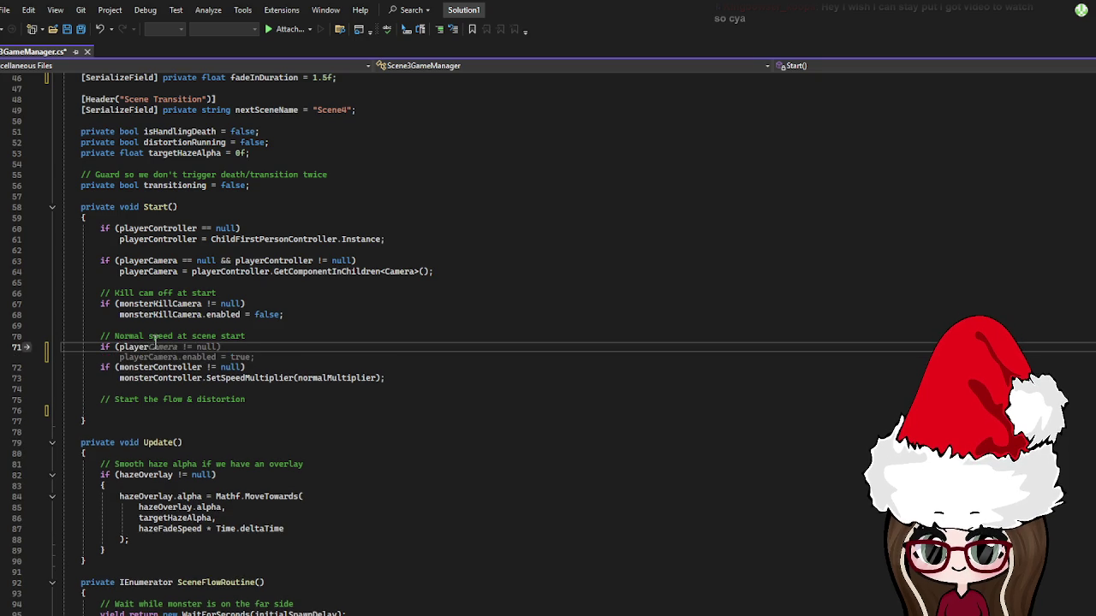
pyautogui.write('am')
pyautogui.press('BackSpace')
pyautogui.press('BackSpace')
pyautogui.write('ontroller = nu')
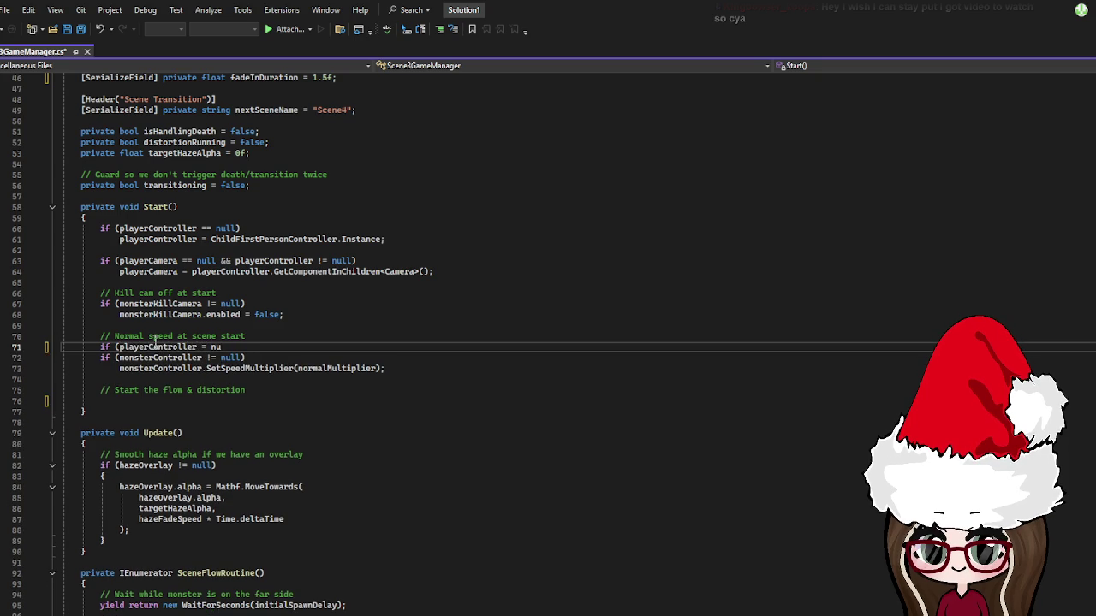
pyautogui.press('BackSpace')
pyautogui.press('BackSpace')
pyautogui.write('!')
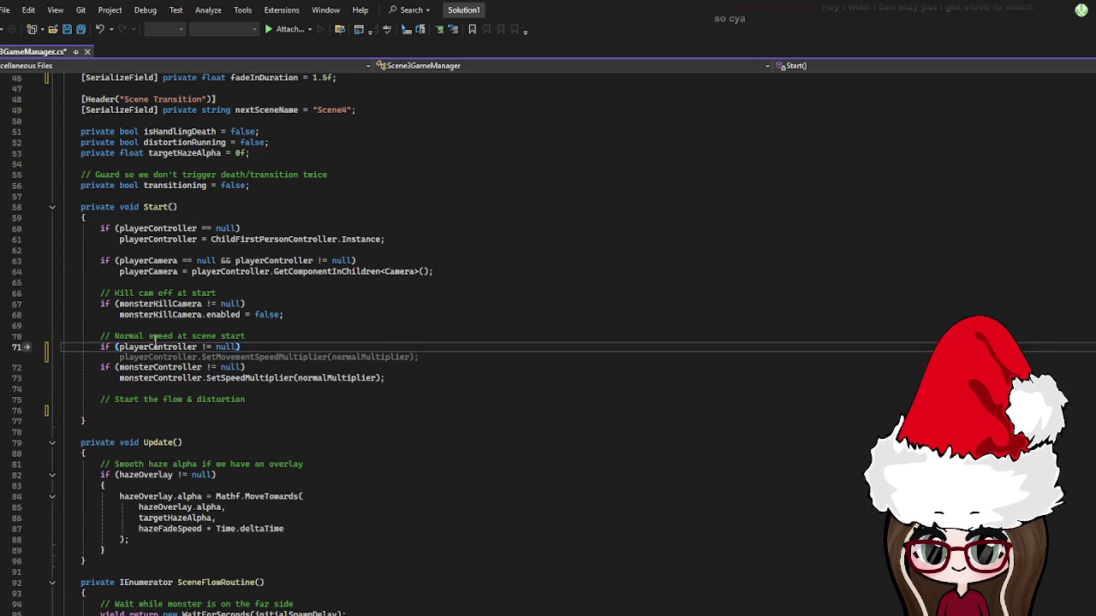
pyautogui.press('Return')
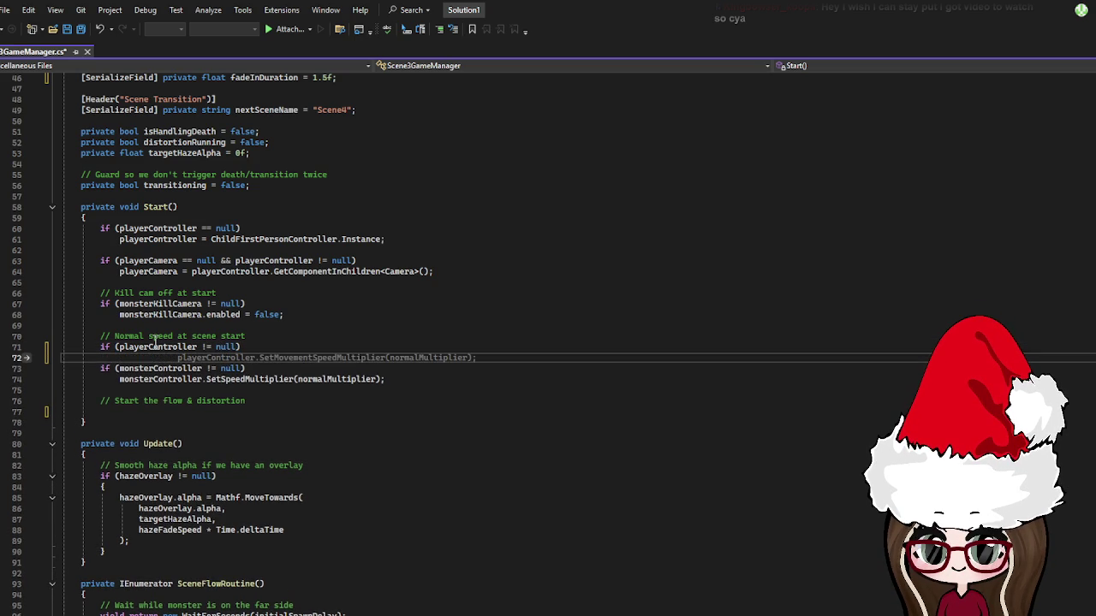
pyautogui.write('{')
pyautogui.press('Return')
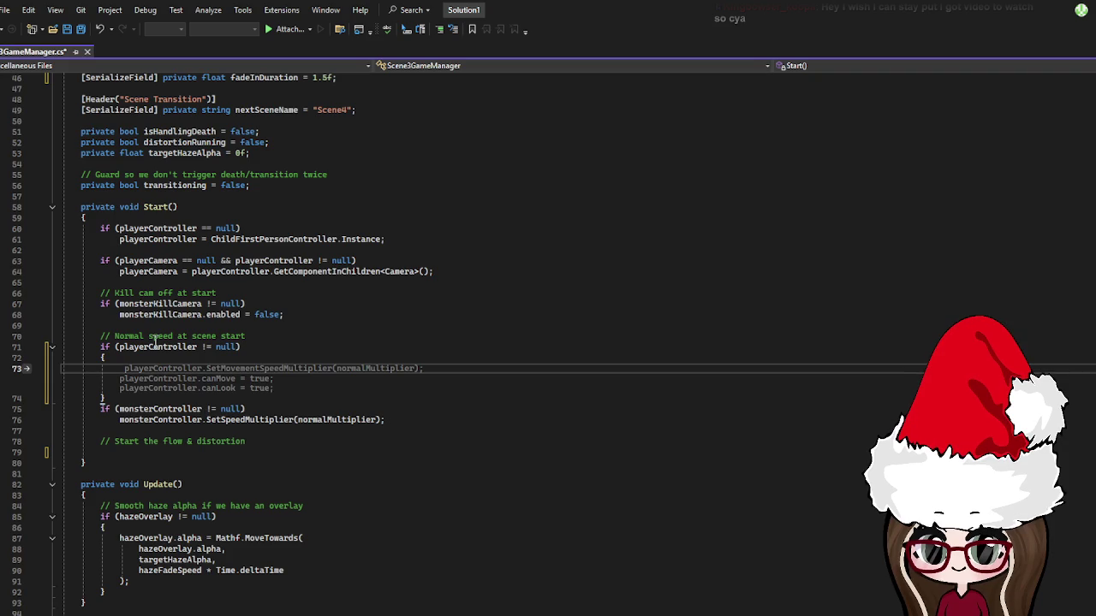
# - Inside it, set canMove and canLook to false and call SetMovementSpeedMultiplier(normalMultiplier)
pyautogui.write('playerC')
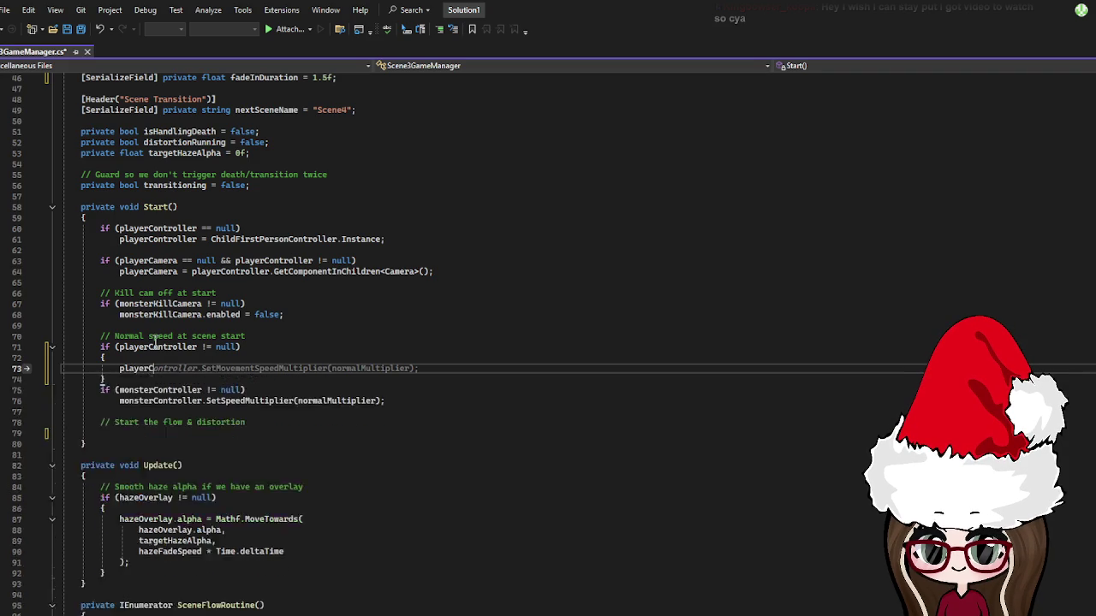
pyautogui.write('ontroller.')
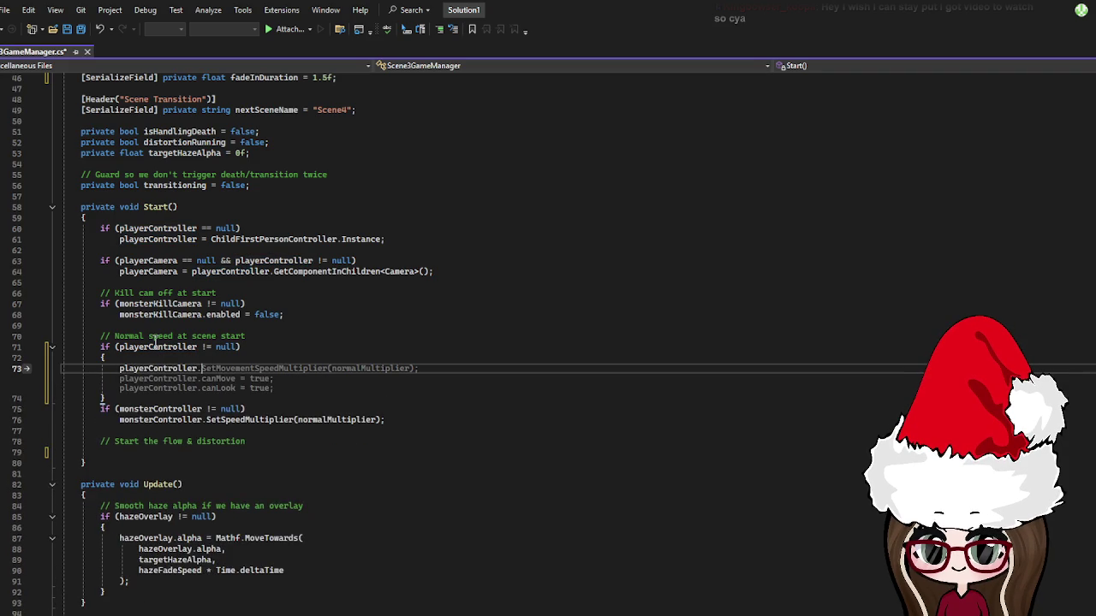
pyautogui.write('canMove = fals')
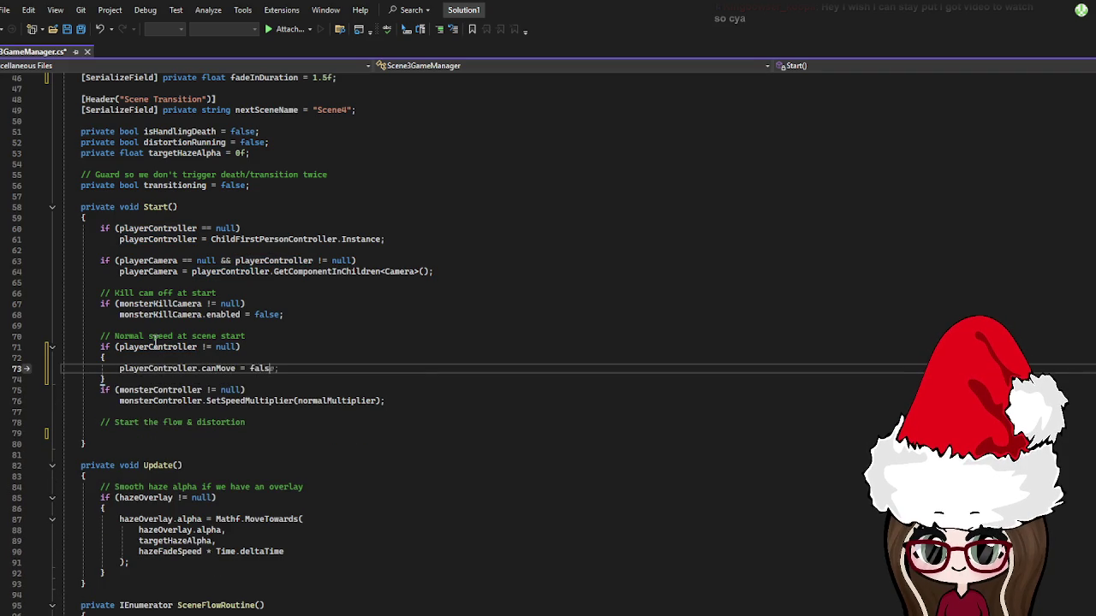
pyautogui.press('Tab')
pyautogui.press('Return')
pyautogui.write('player')
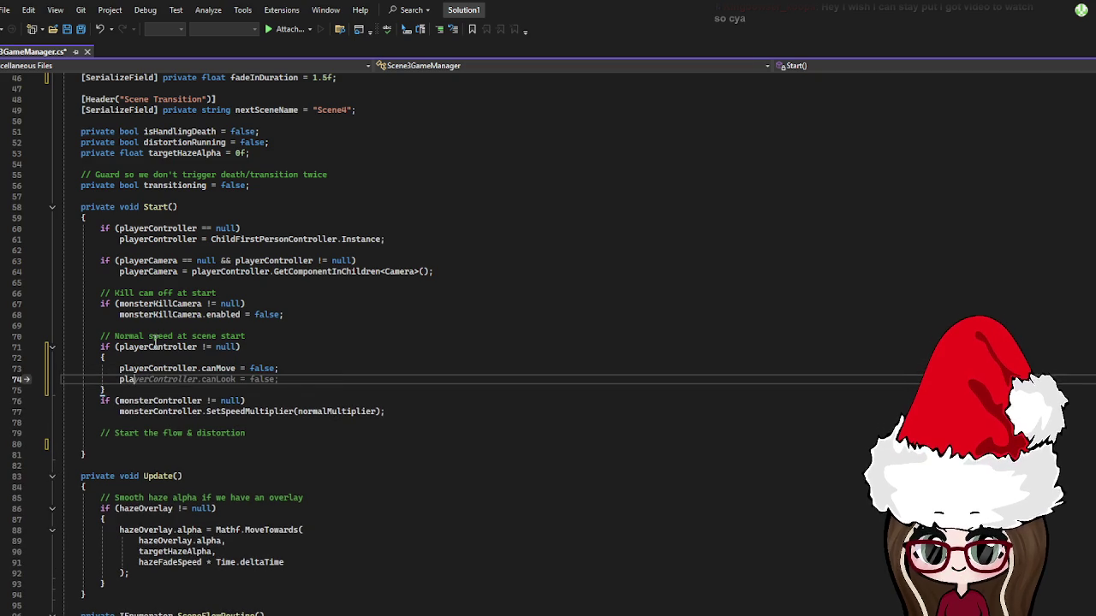
pyautogui.write('Controller')
pyautogui.write('.canLook = ')
pyautogui.write('false;')
pyautogui.press('Return')
pyautogui.write('pla')
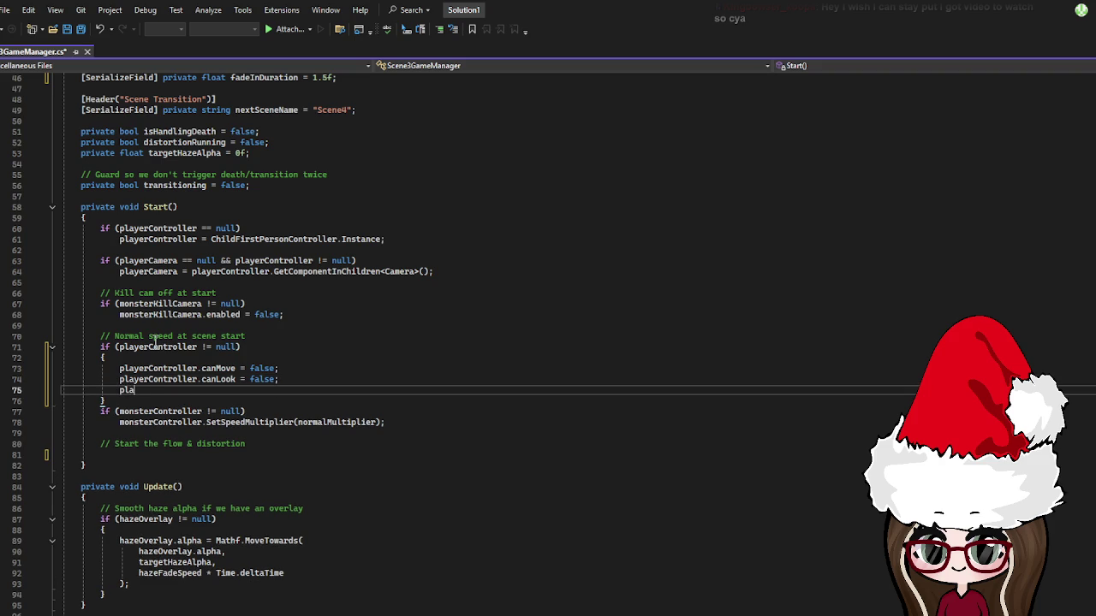
pyautogui.write('yerController.')
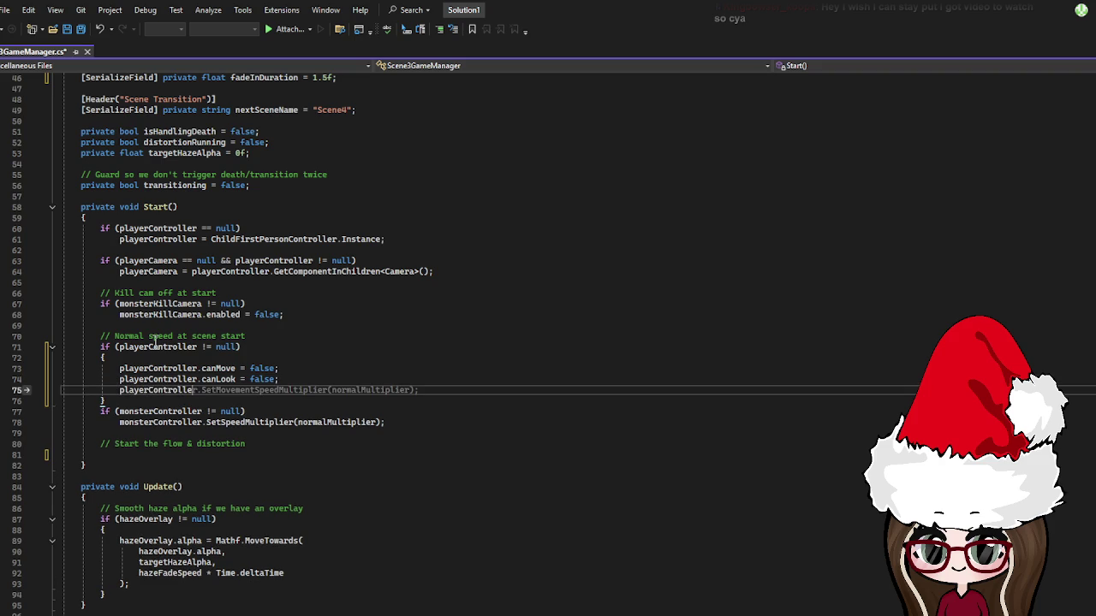
pyautogui.write('Set')
pyautogui.press('Tab')
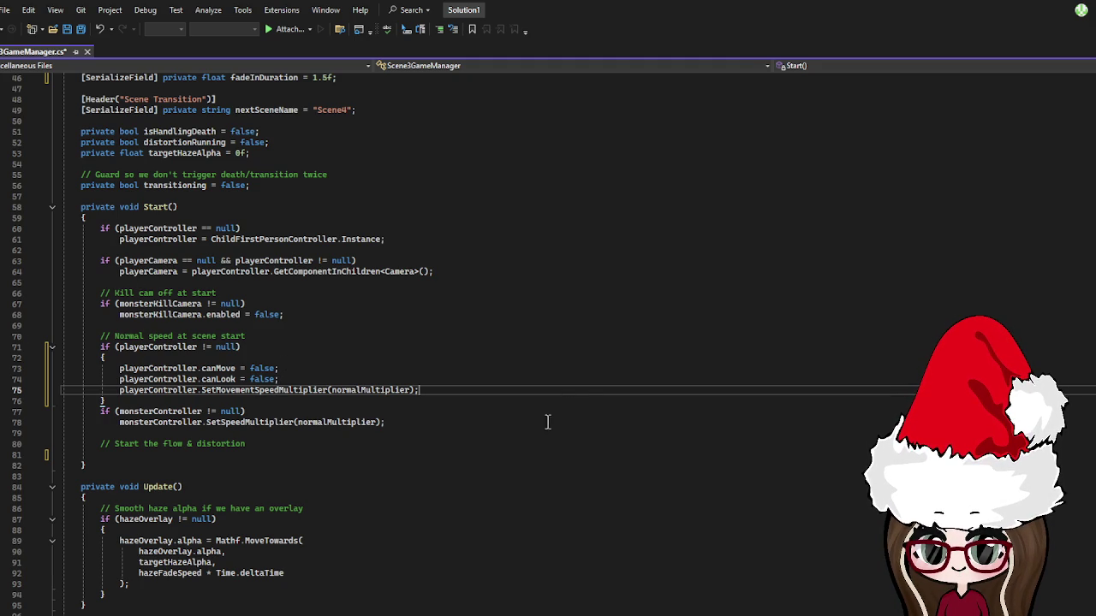
pyautogui.click(430, 421)
# - Write a comment about fading in the black screen at the very beginning, then start typing an if (black... statement
pyautogui.press('Return')
pyautogui.press('Return')
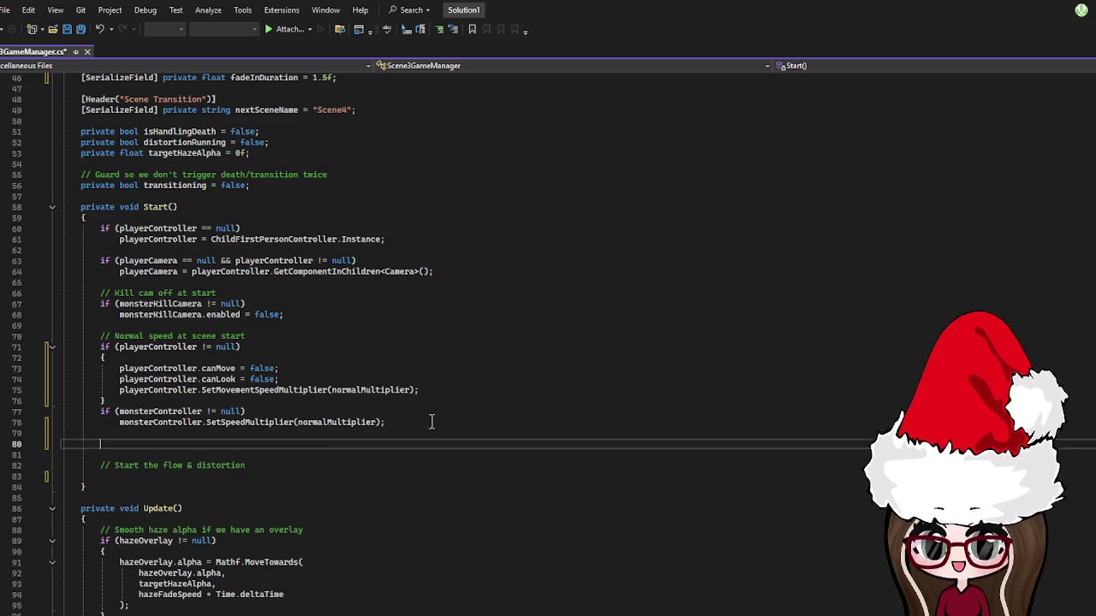
pyautogui.write('For')
pyautogui.press('BackSpace')
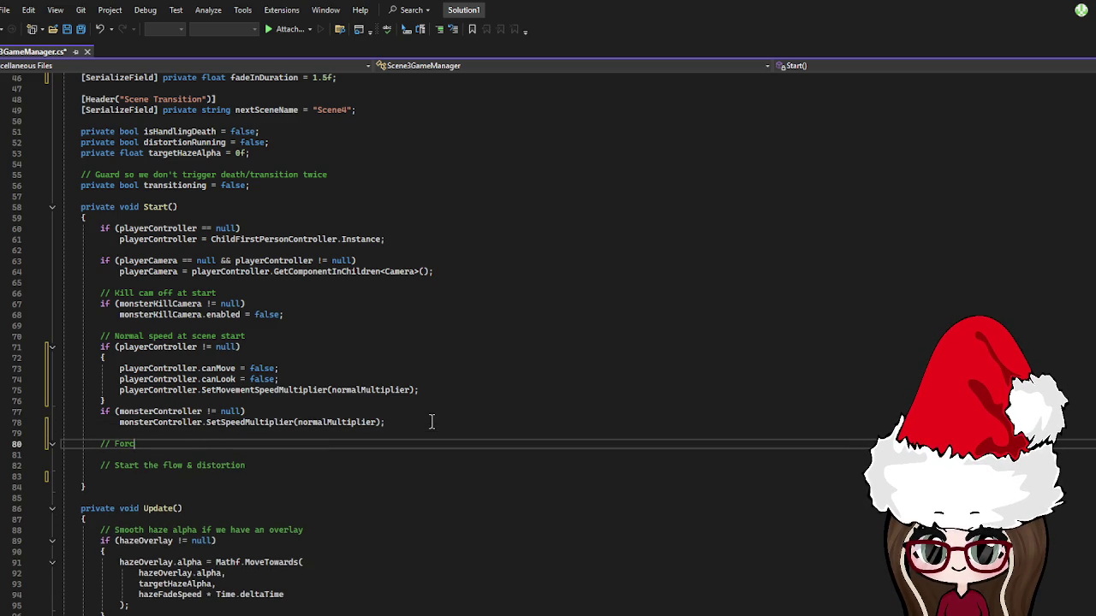
pyautogui.write('ding in t')
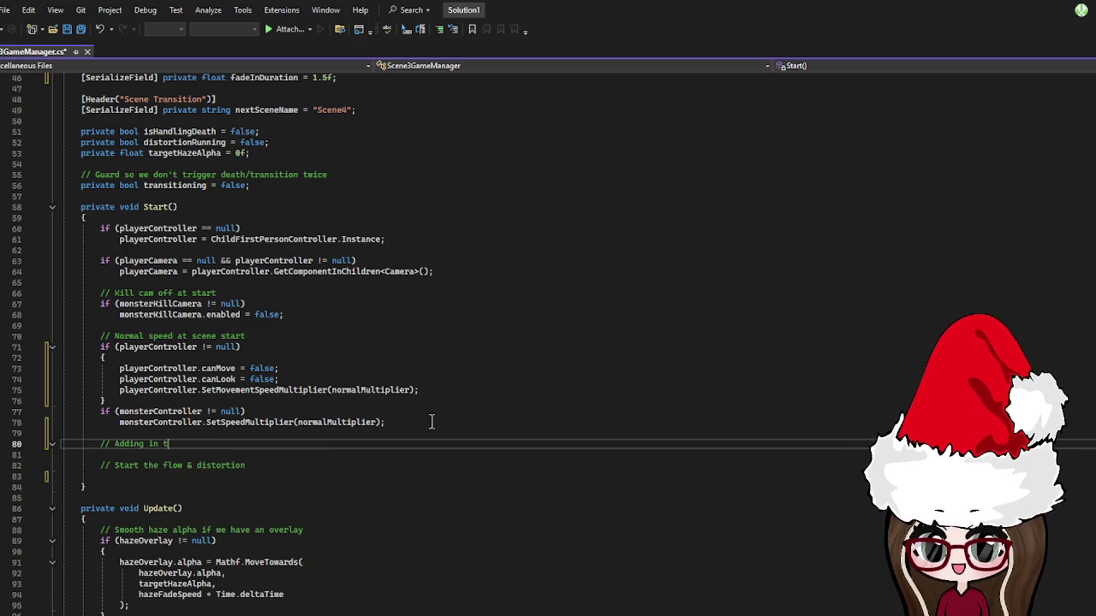
pyautogui.write('he black screen at the very beginning - me')
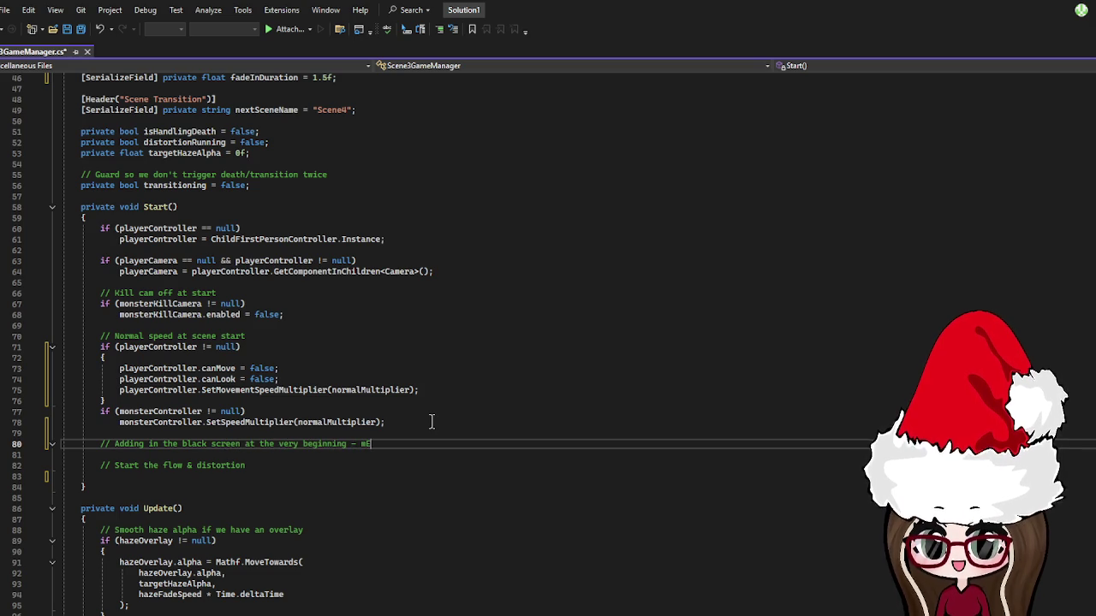
pyautogui.write('rry Christa')
pyautogui.press('Return')
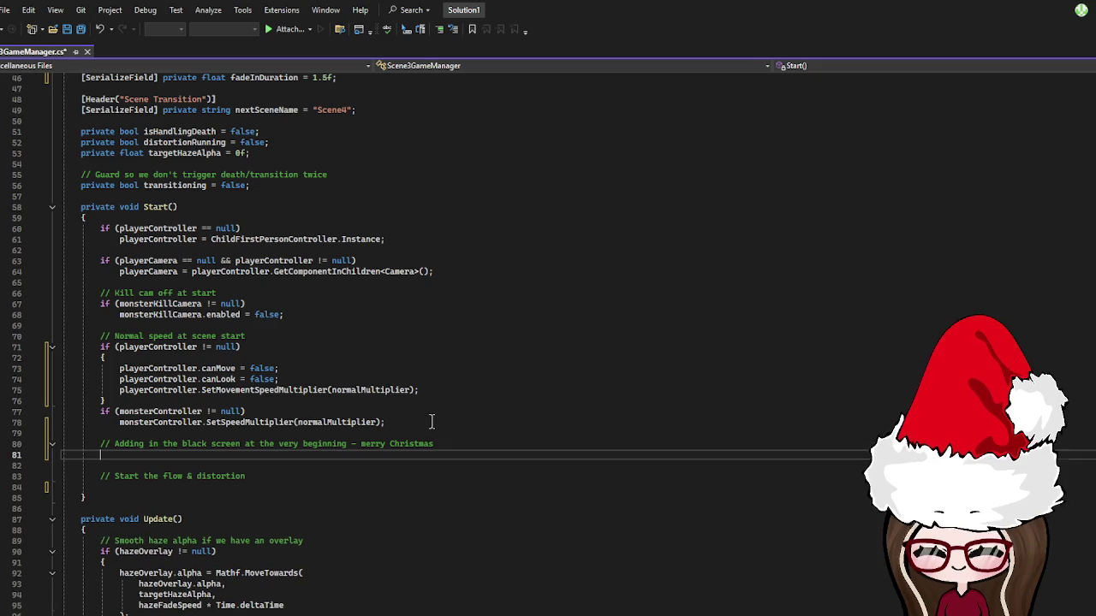
pyautogui.press('Return')
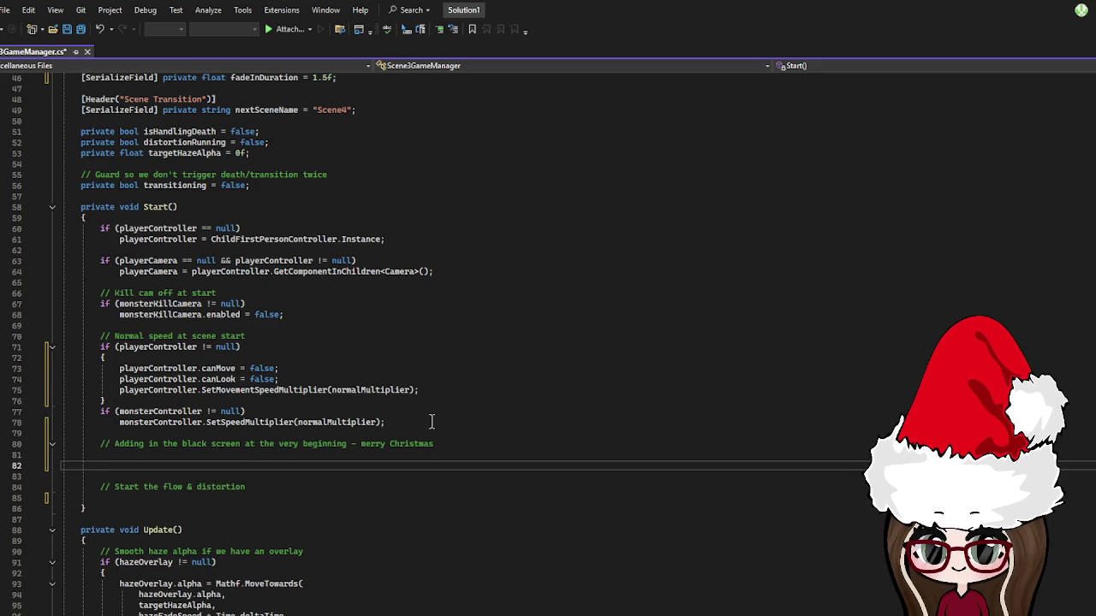
pyautogui.write('if (')
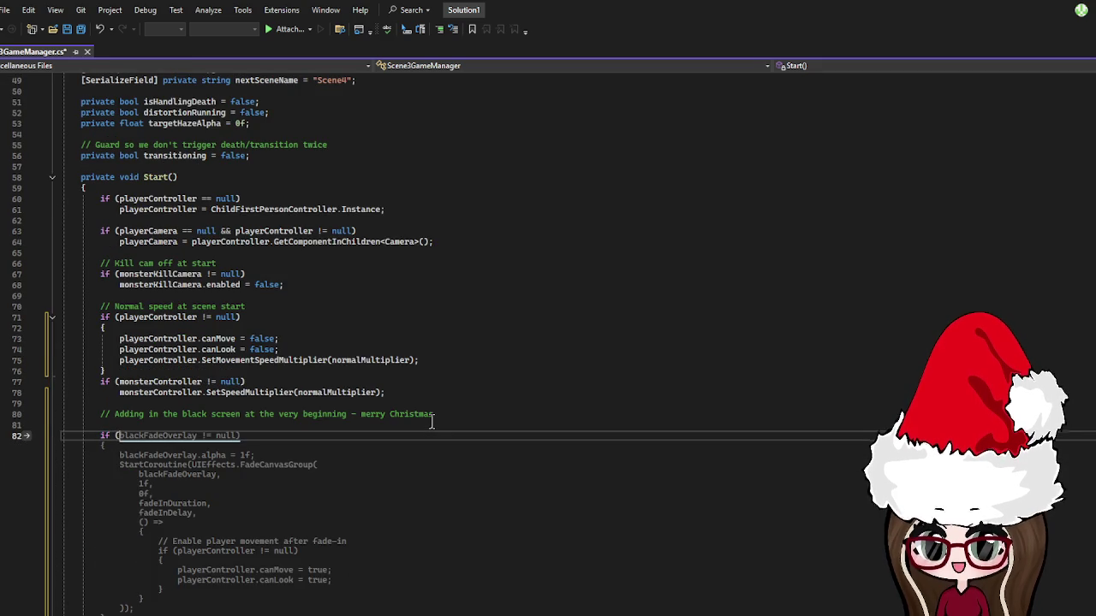
pyautogui.write('blackFadeOverlay')
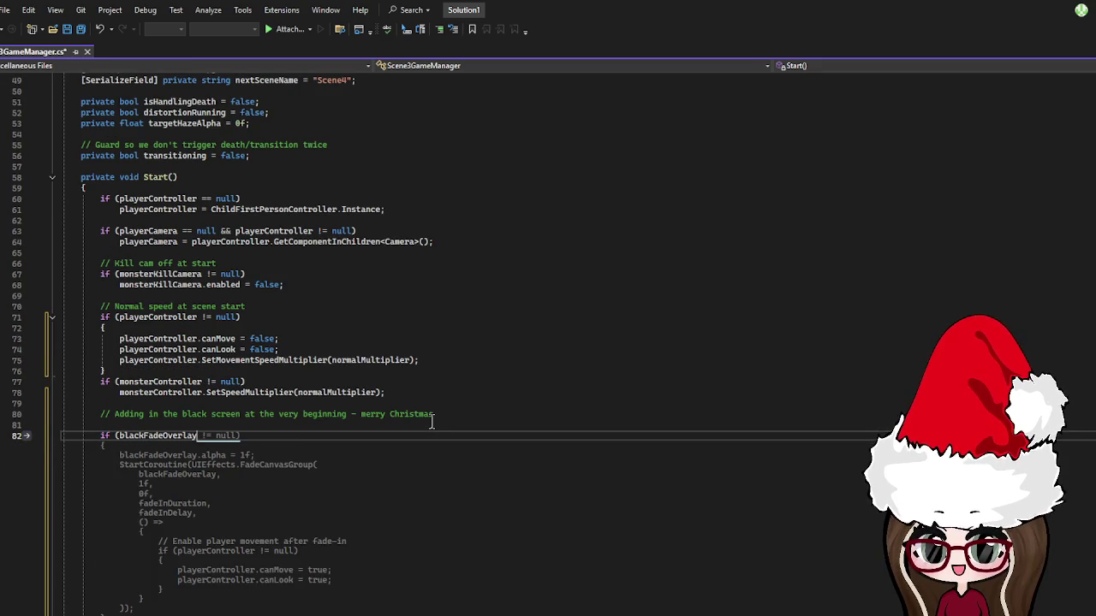
# - Accept the suggested blackFadeOverlay != null check and delete its StartCoroutine fade block
pyautogui.press('Tab')
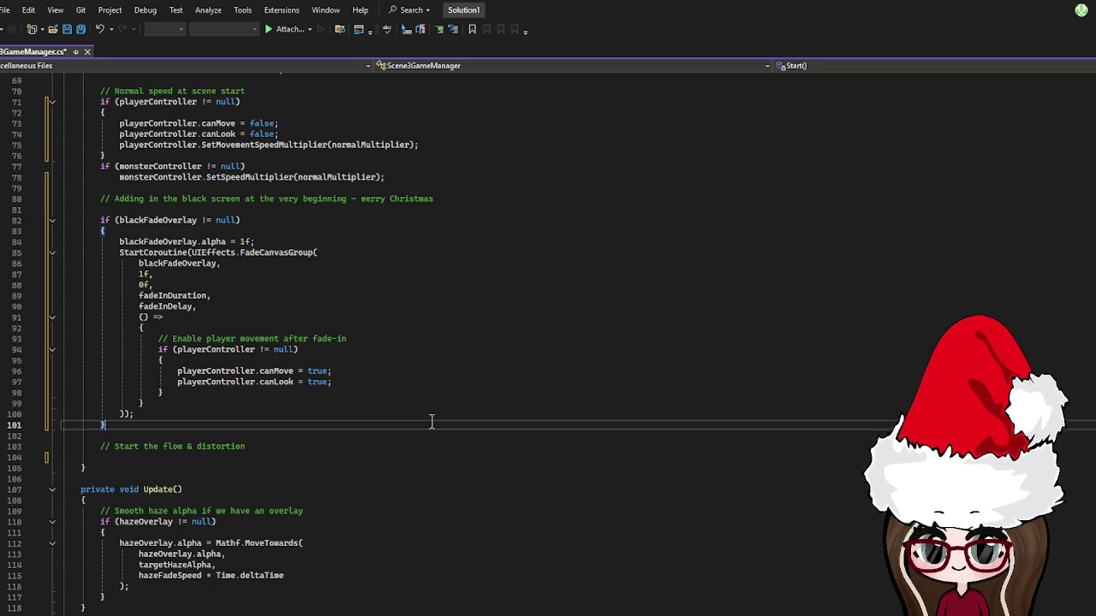
pyautogui.moveTo(145, 414); pyautogui.dragTo(115, 241)
pyautogui.press('Delete')
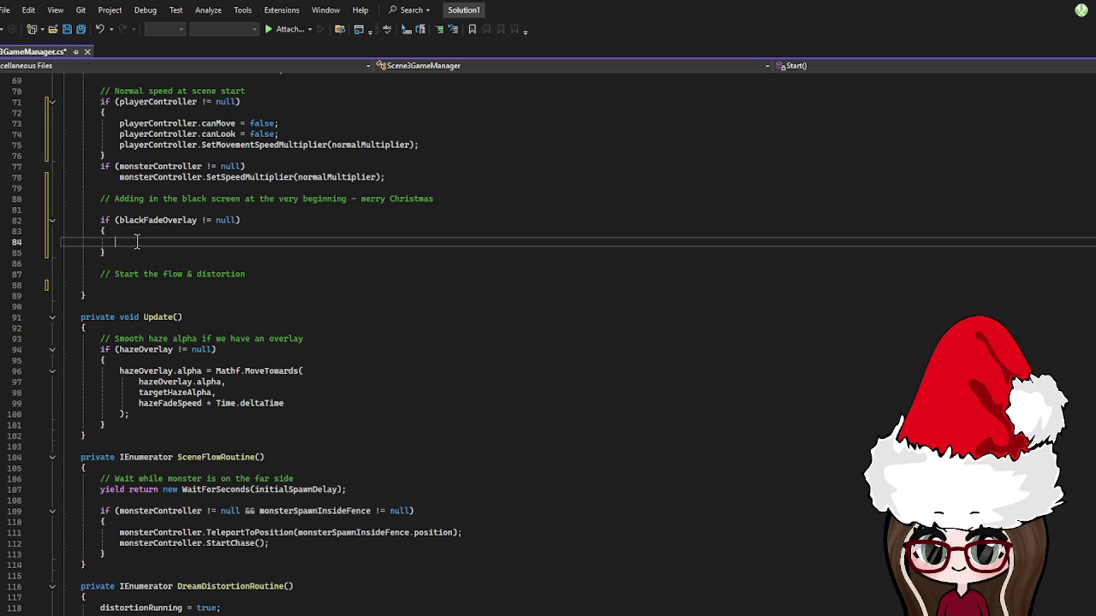
# - Inside the null check, set blackFadeOverlay.alpha = 1f and blackFadeOverlay.blocksRaycasts = true
pyautogui.write('blackFadeOverlay.a')
pyautogui.press('BackSpace')
pyautogui.press('BackSpace')
pyautogui.press('BackSpace')
pyautogui.write('alpha =')
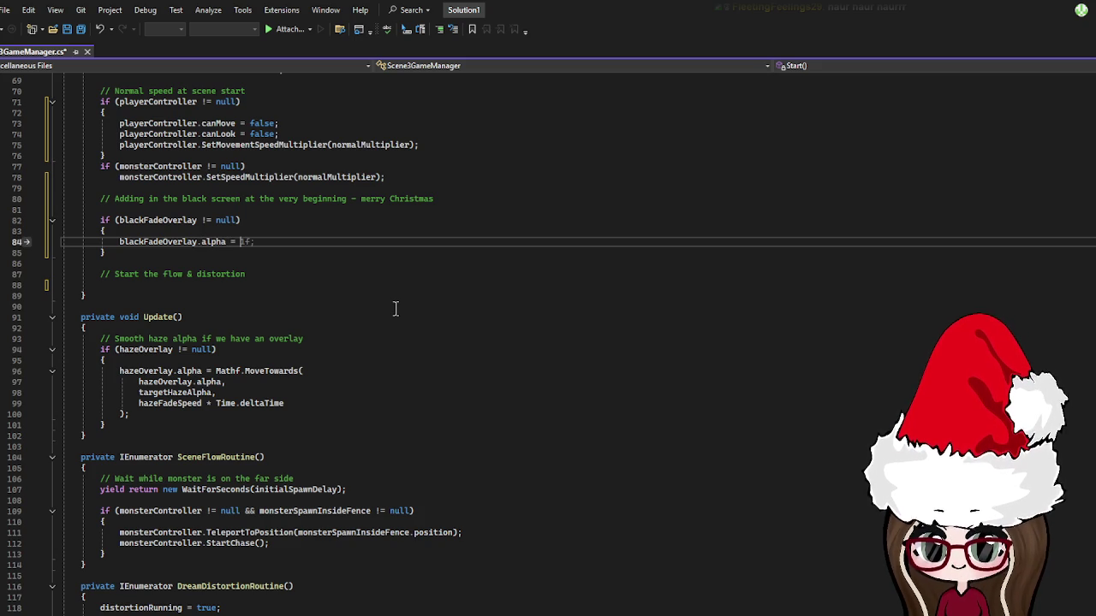
pyautogui.press('Tab')
pyautogui.press('Return')
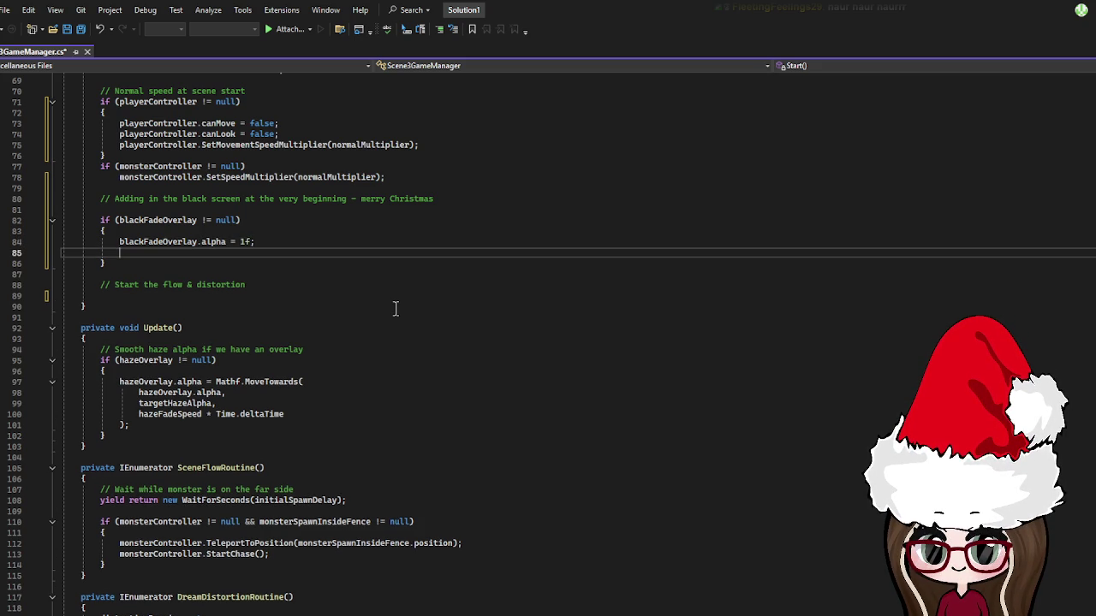
pyautogui.write('bl')
pyautogui.press('Tab')
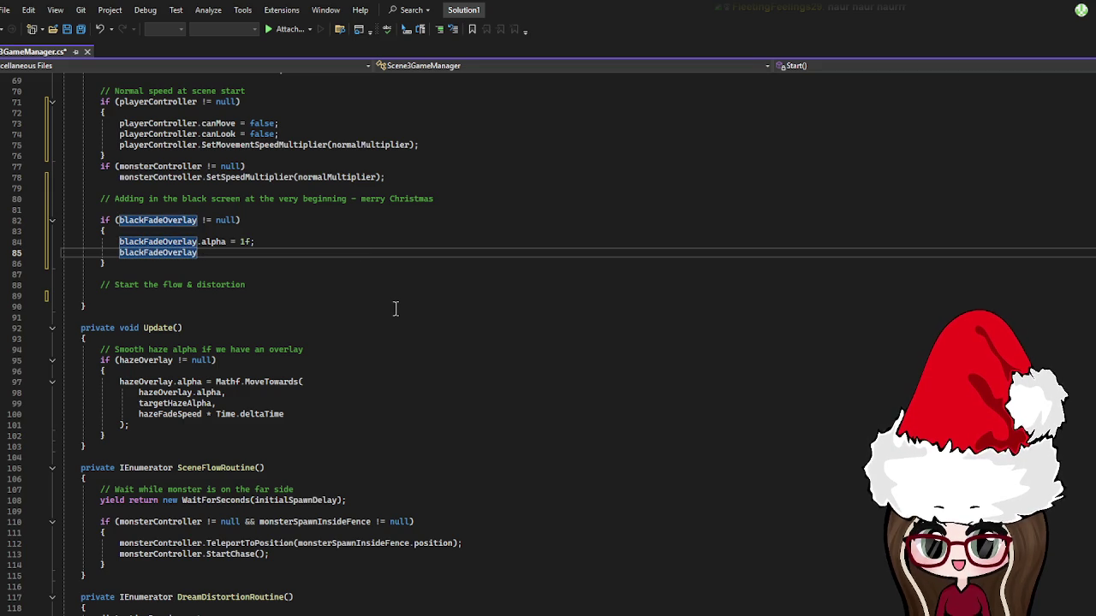
pyautogui.write('.')
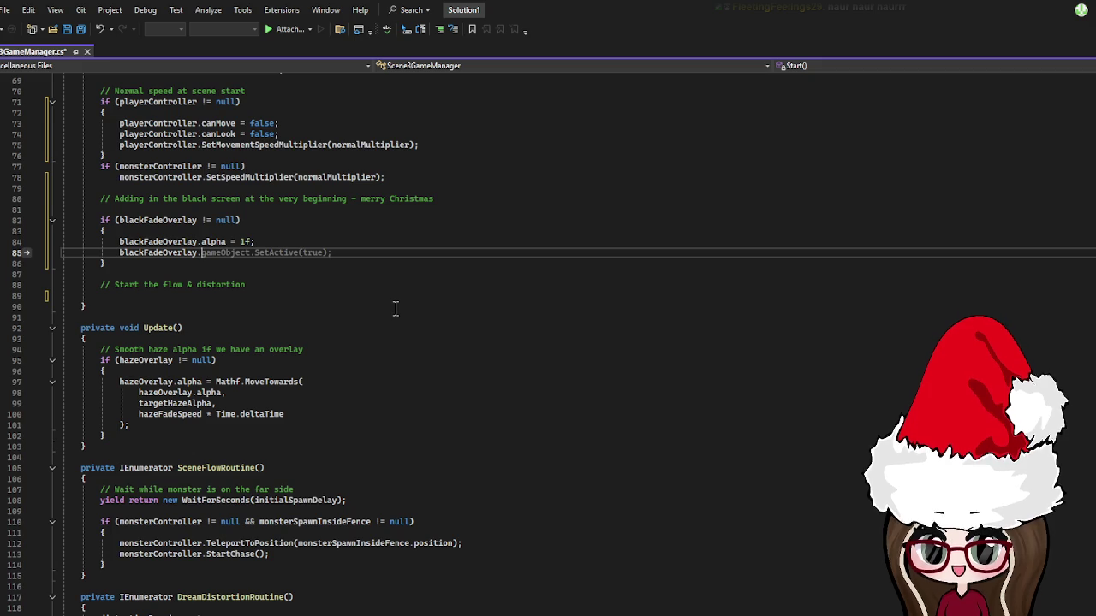
pyautogui.write('block')
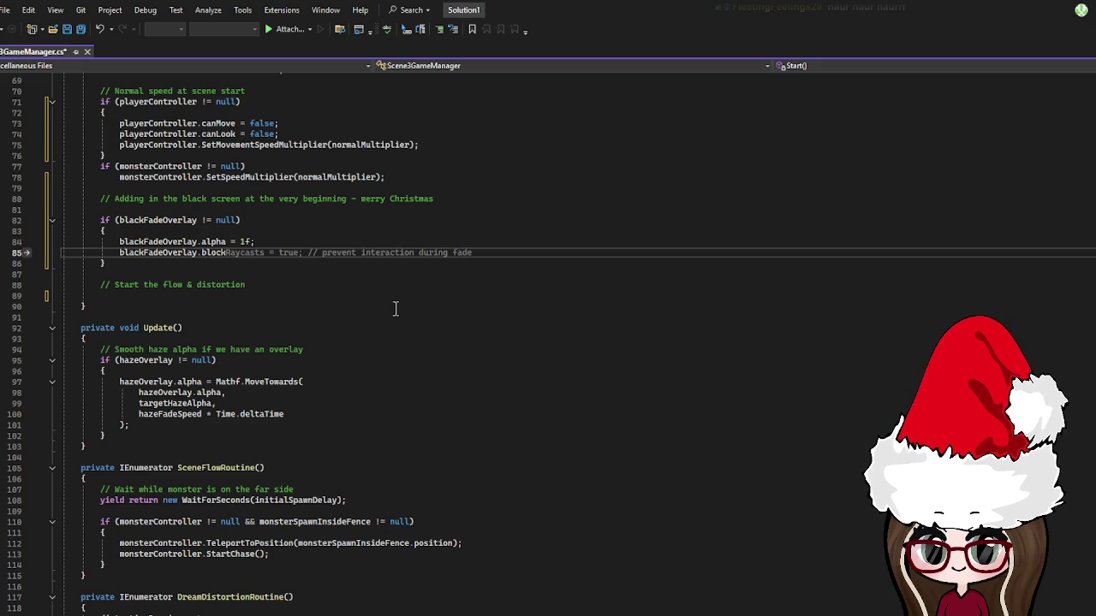
pyautogui.write('sR')
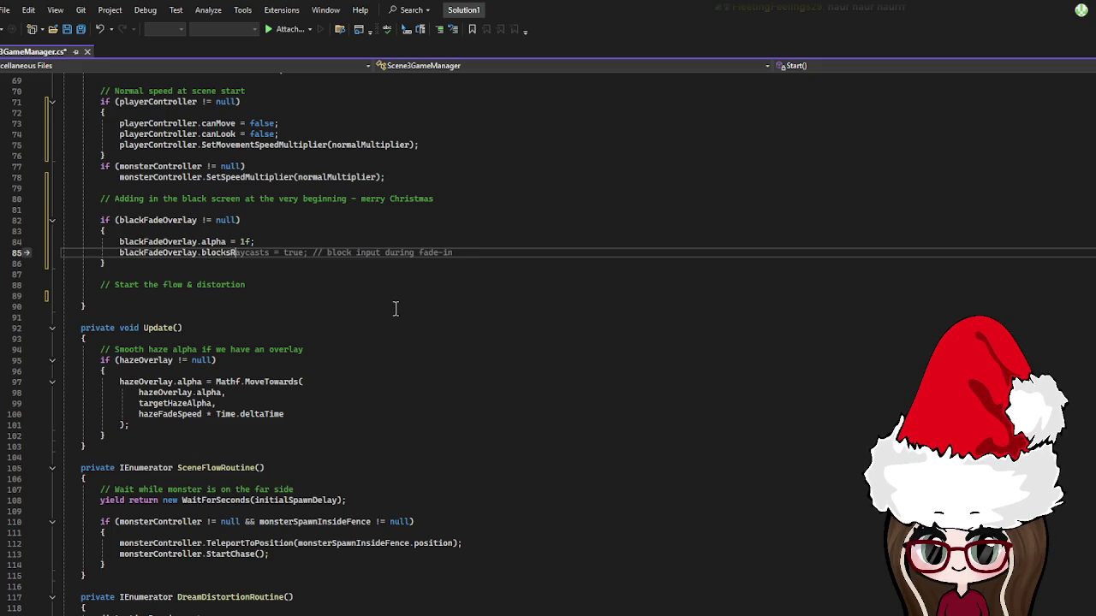
pyautogui.write('aycas')
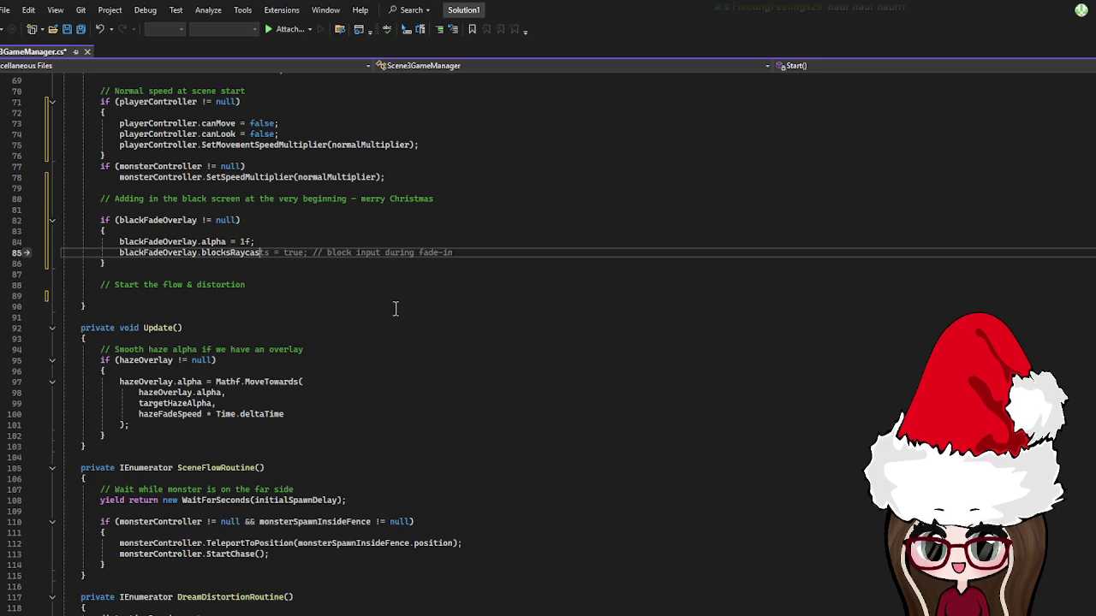
pyautogui.write('ts = t')
pyautogui.press('Tab')
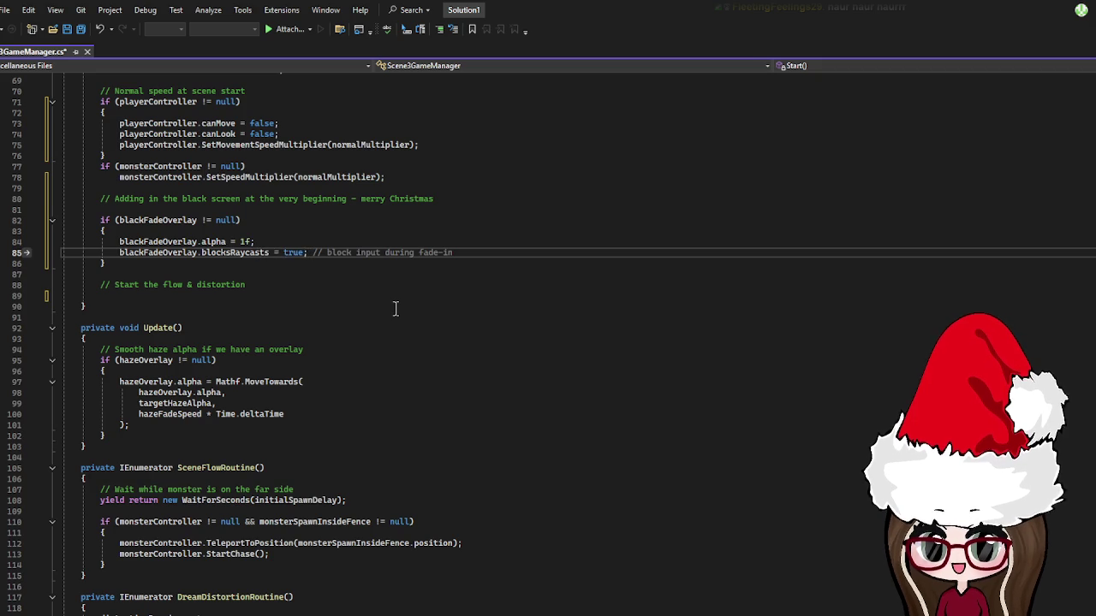
# - Add StartCoroutine(SceneIntroRoutine()) below the null-check block in Start() and save the script
pyautogui.click(138, 308)
pyautogui.click(138, 306)
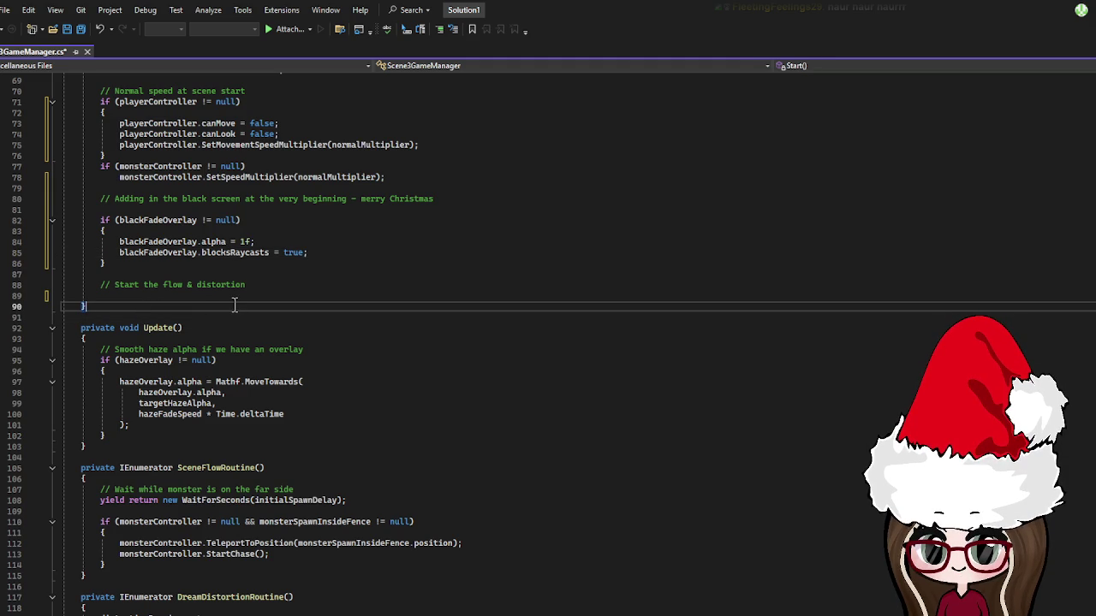
pyautogui.press('Return')
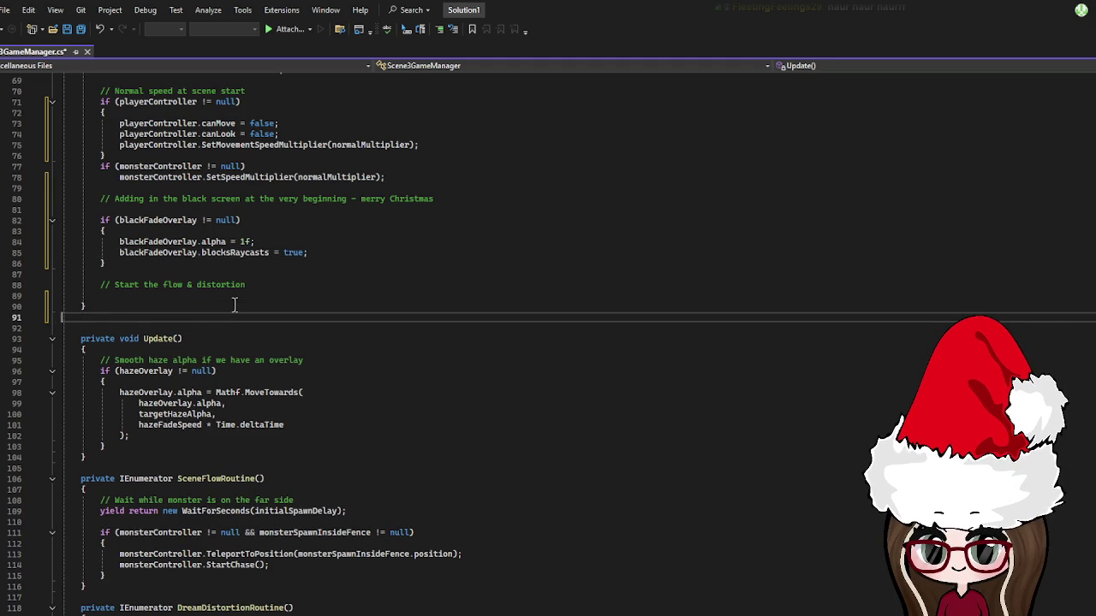
pyautogui.click(157, 262)
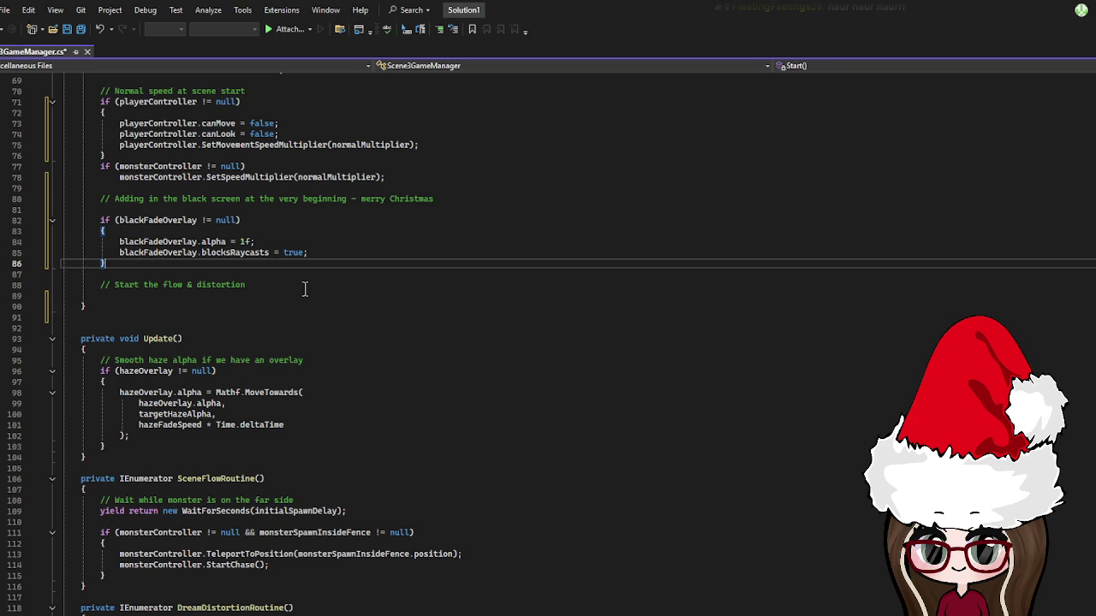
pyautogui.press('Return')
pyautogui.press('Return')
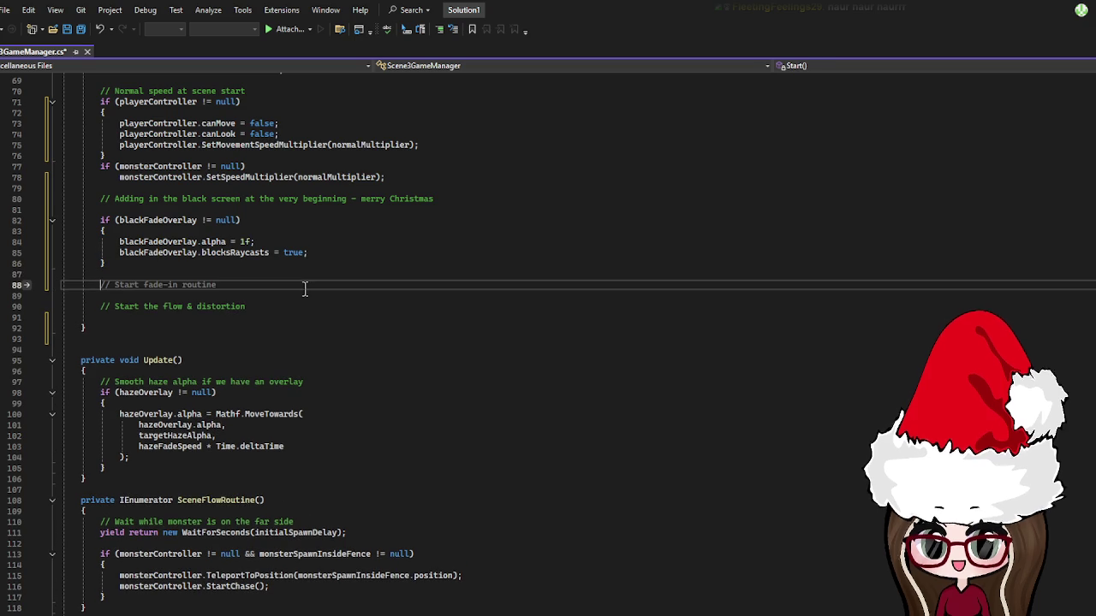
pyautogui.write('StartCoroutine(SceneIntro')
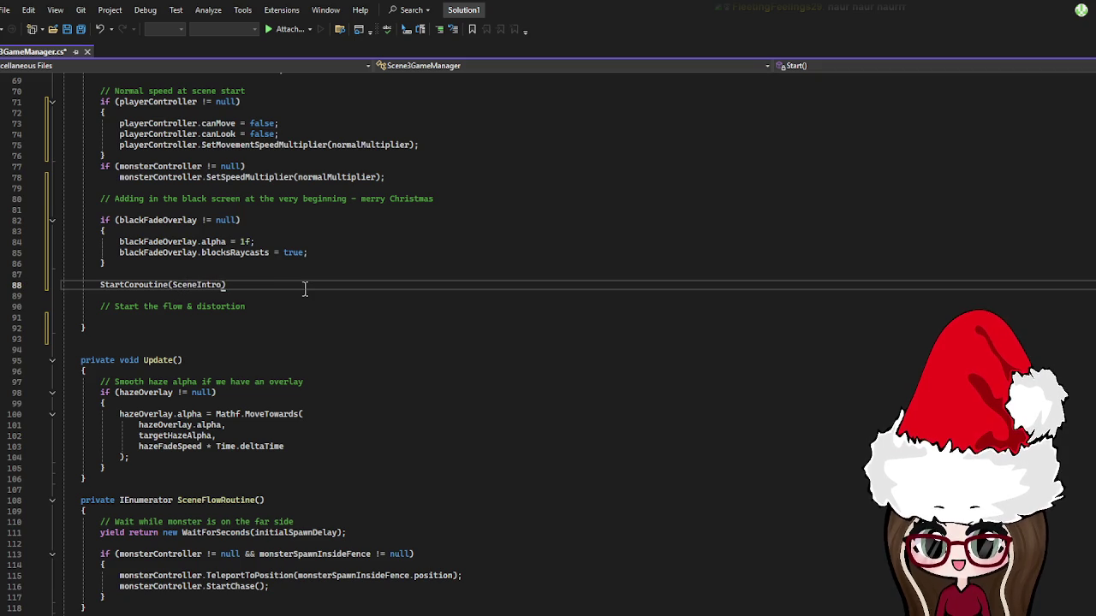
pyautogui.write('Routine());')
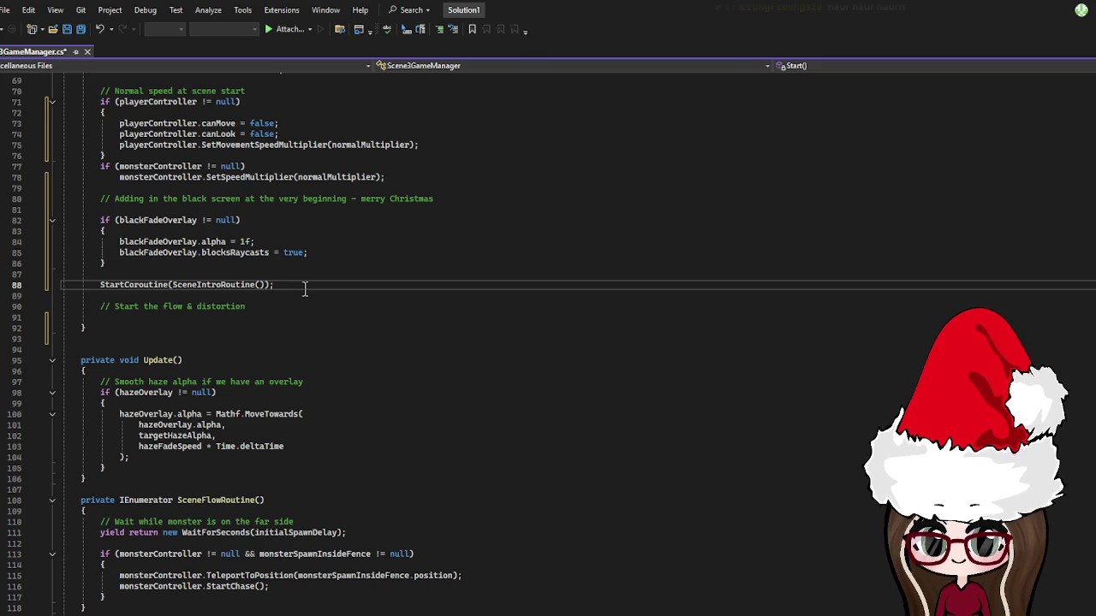
pyautogui.hotkey('ctrl', 's')
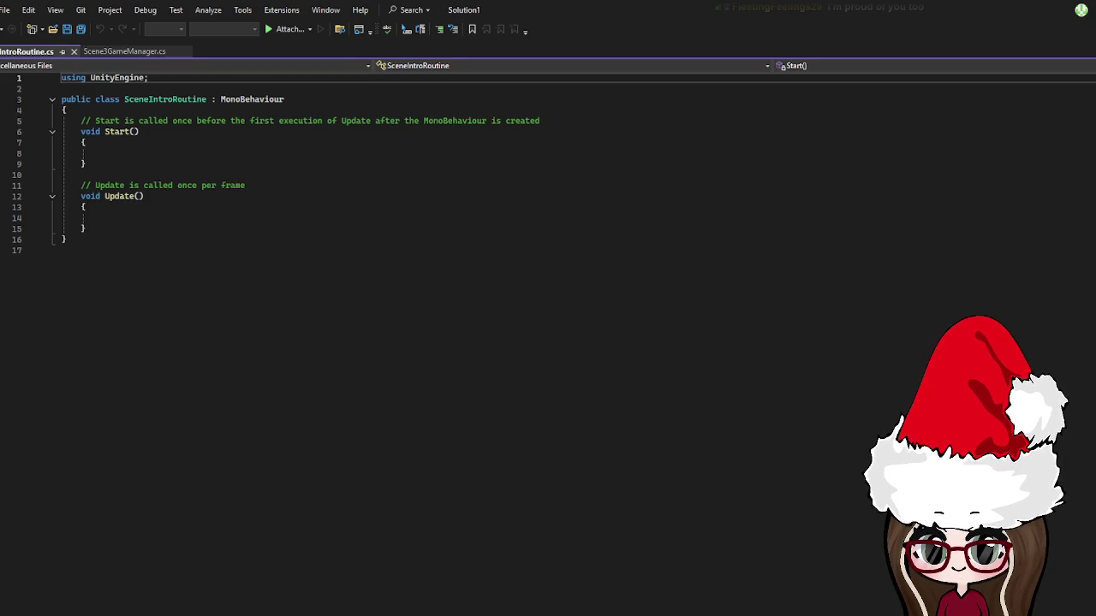
# - Place the caret on the empty last line of the new SceneIntroRoutine.cs template
pyautogui.click(396, 360)
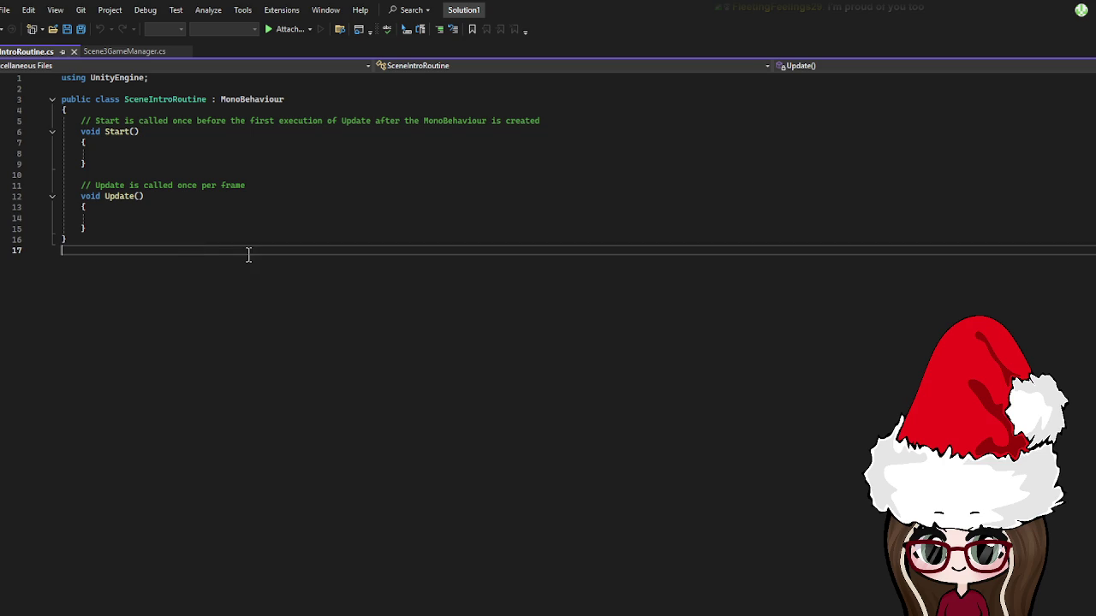
# - Delete the template Start() and Update() methods and add the comment '//Holding up the black screen'
pyautogui.moveTo(173, 229)
pyautogui.mouseDown()
pyautogui.moveTo(130, 211)
pyautogui.moveTo(77, 125)
pyautogui.mouseUp()
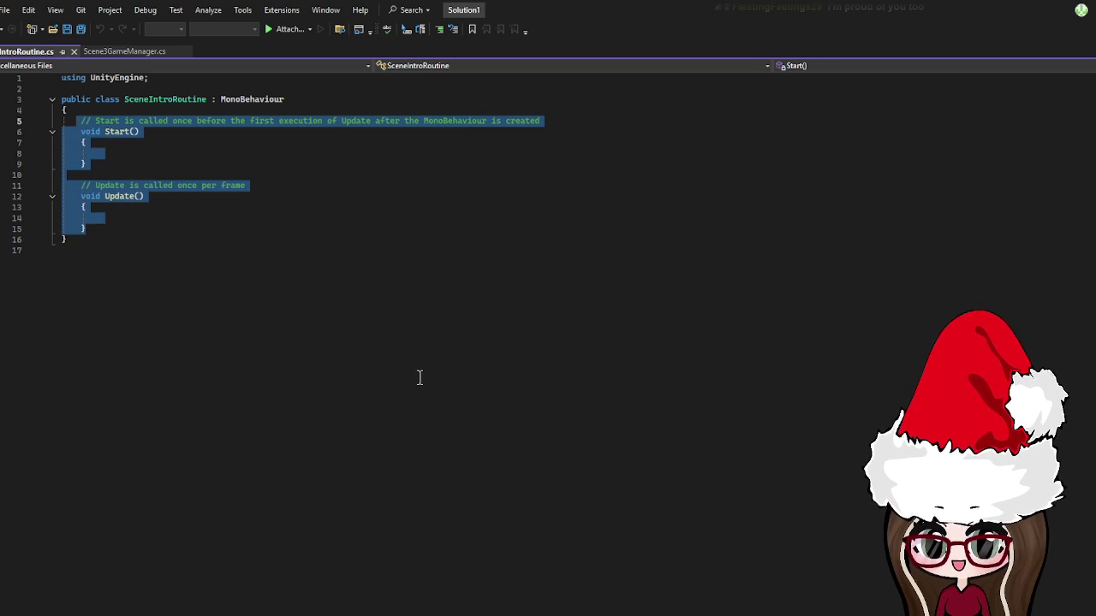
pyautogui.press('Delete')
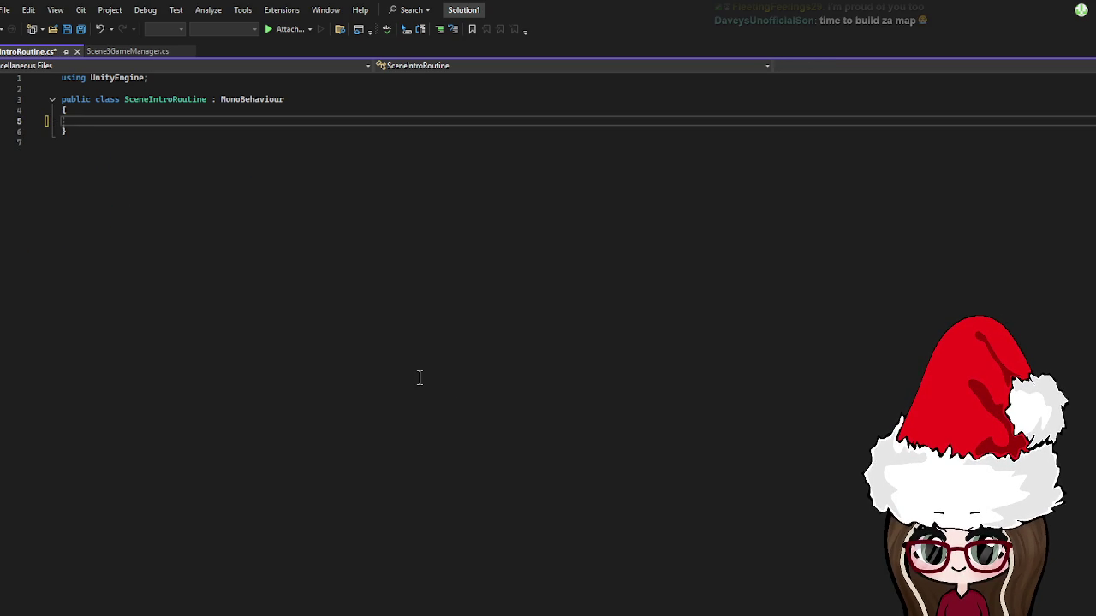
pyautogui.write('//Holding up the black screen')
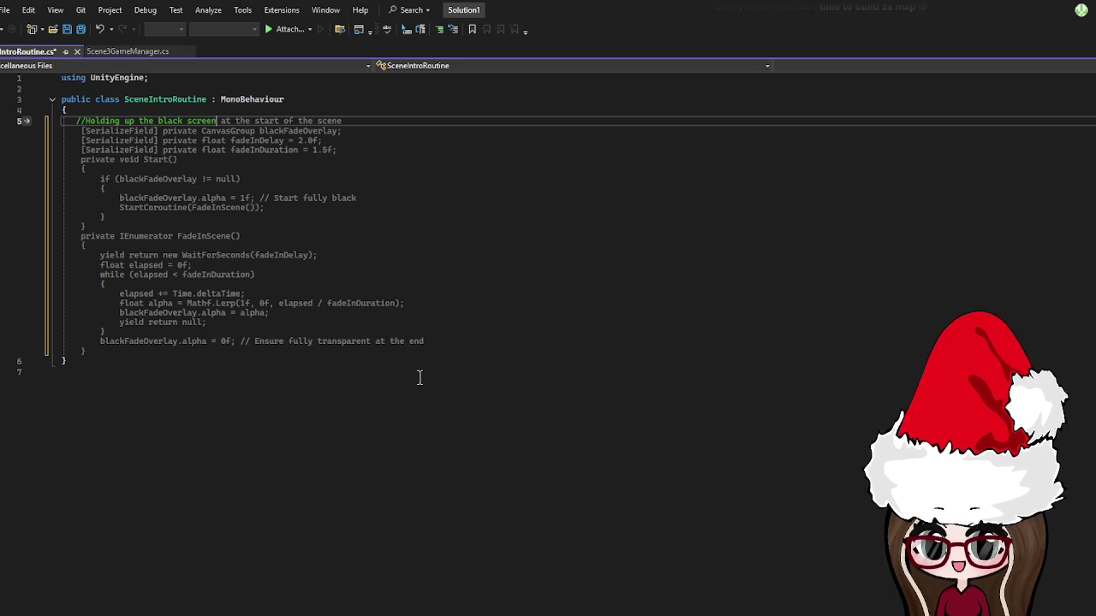
pyautogui.press('Return')
pyautogui.press('Return')
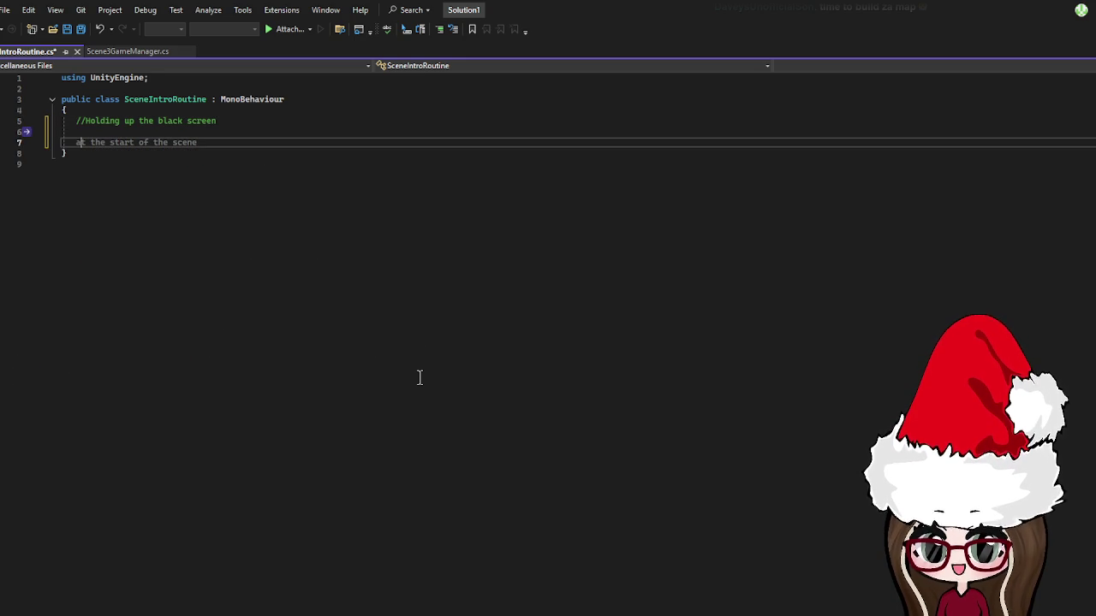
# - Write 'yield return new WaitForSeconds(fadeInDelay);' and the comment '//fade from the black to making things clear'
pyautogui.write('yield')
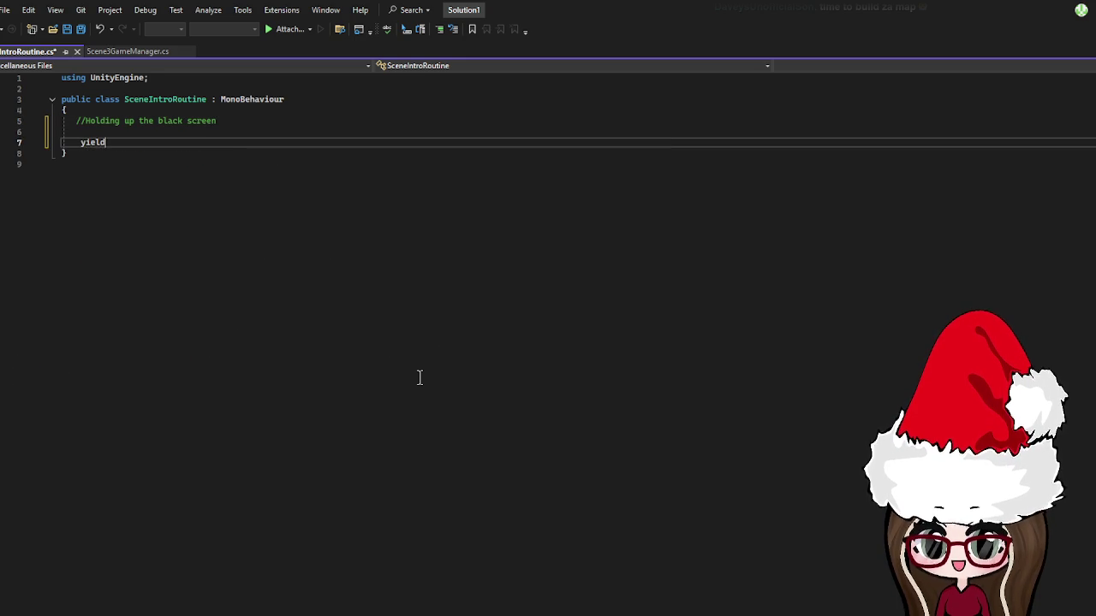
pyautogui.write(' return ')
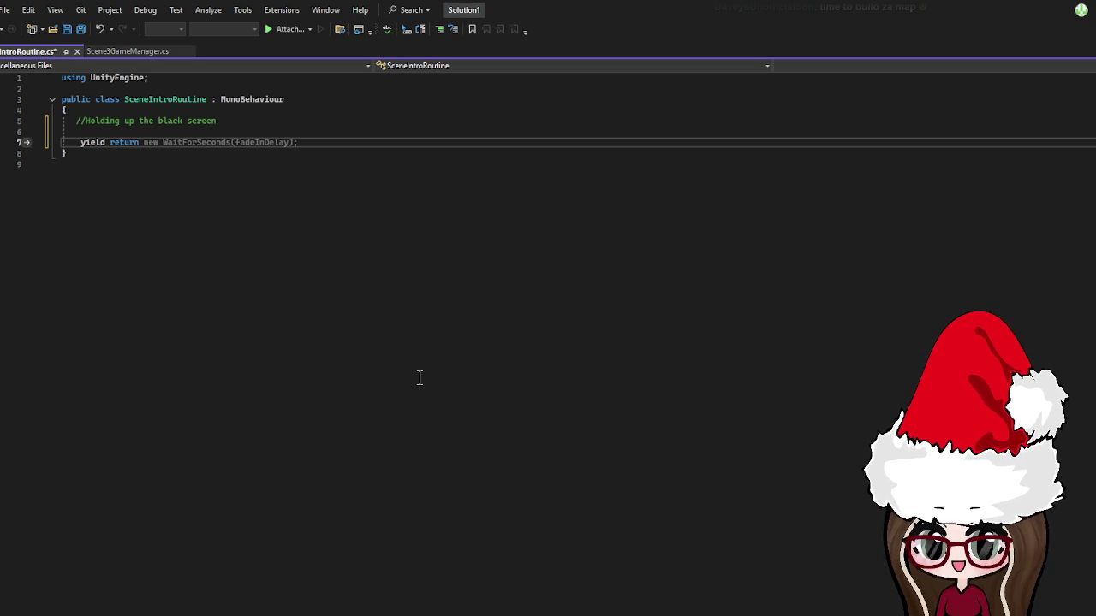
pyautogui.write('n')
pyautogui.write('ew')
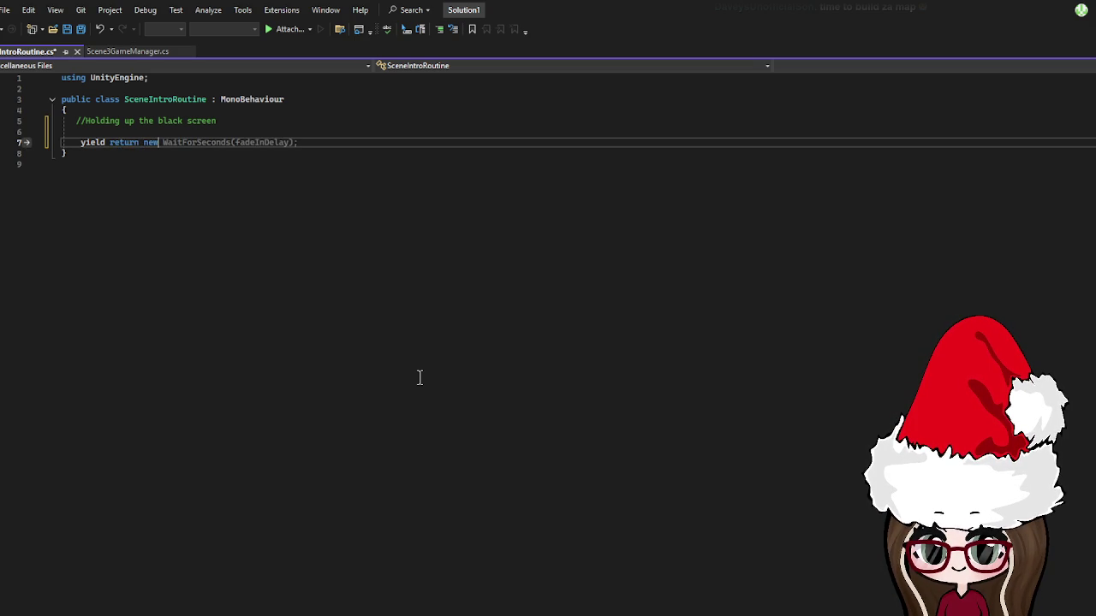
pyautogui.write(' WaitF')
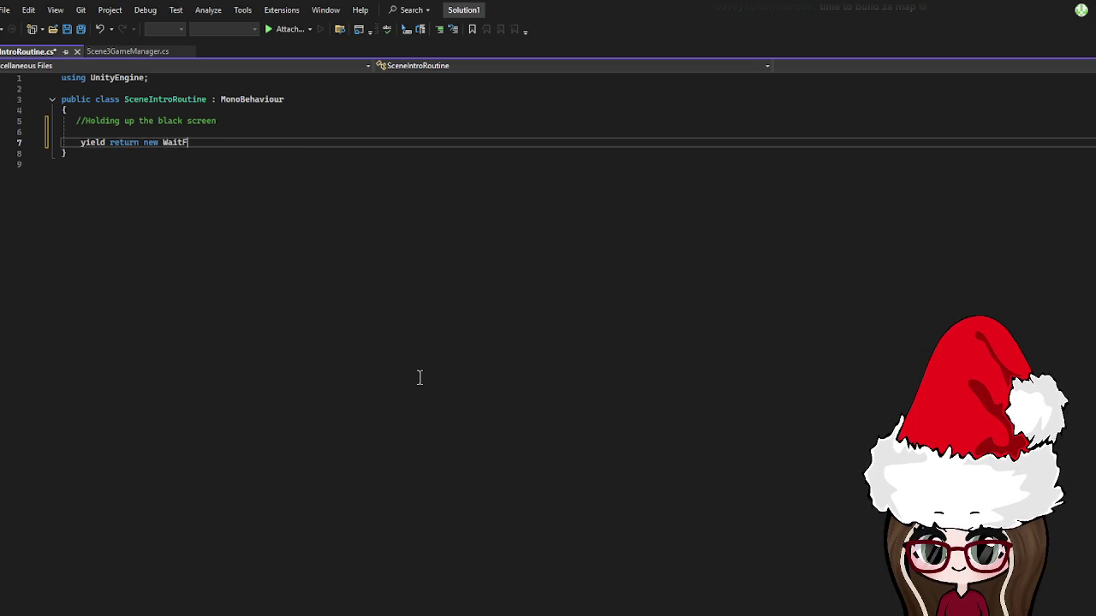
pyautogui.write('orSeconds')
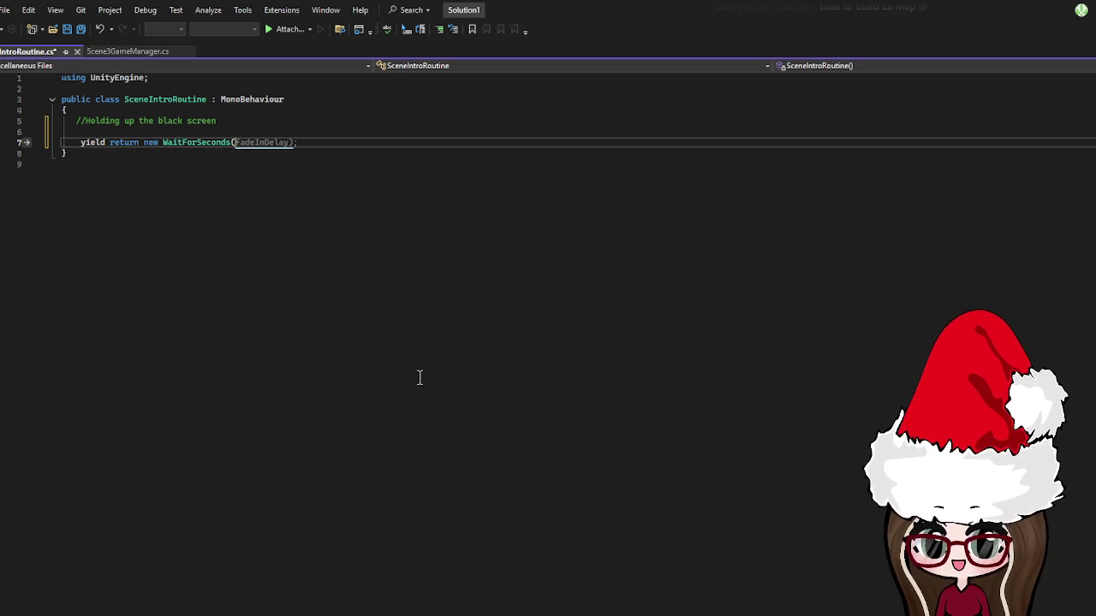
pyautogui.write('(fas')
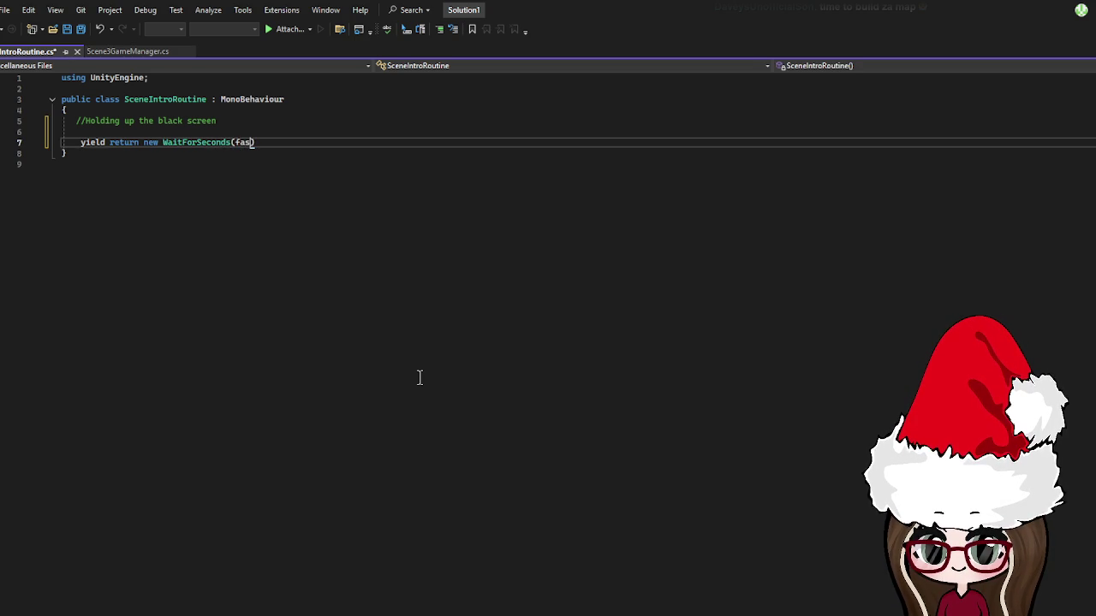
pyautogui.write('deIn')
pyautogui.write('Delay')
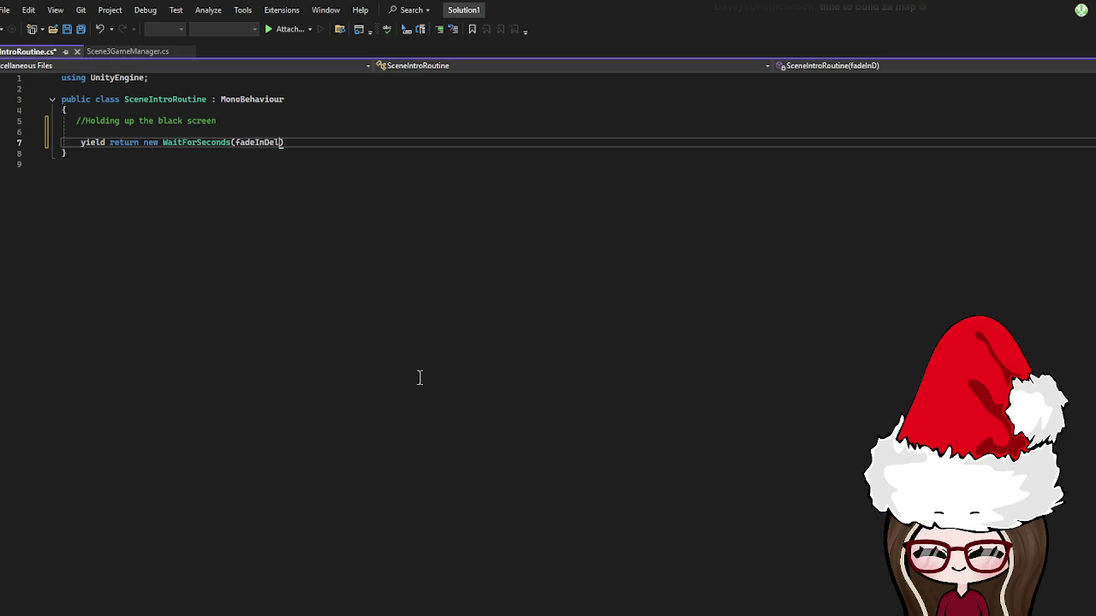
pyautogui.write(')')
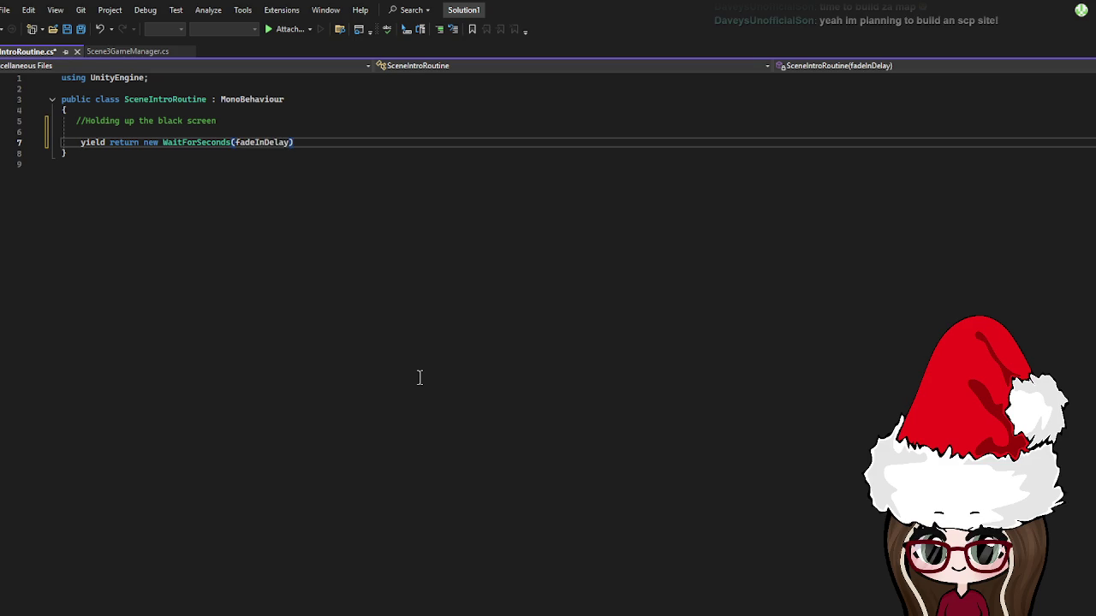
pyautogui.write(';')
pyautogui.press('Return')
pyautogui.press('Return')
pyautogui.write('//fade from the black to ')
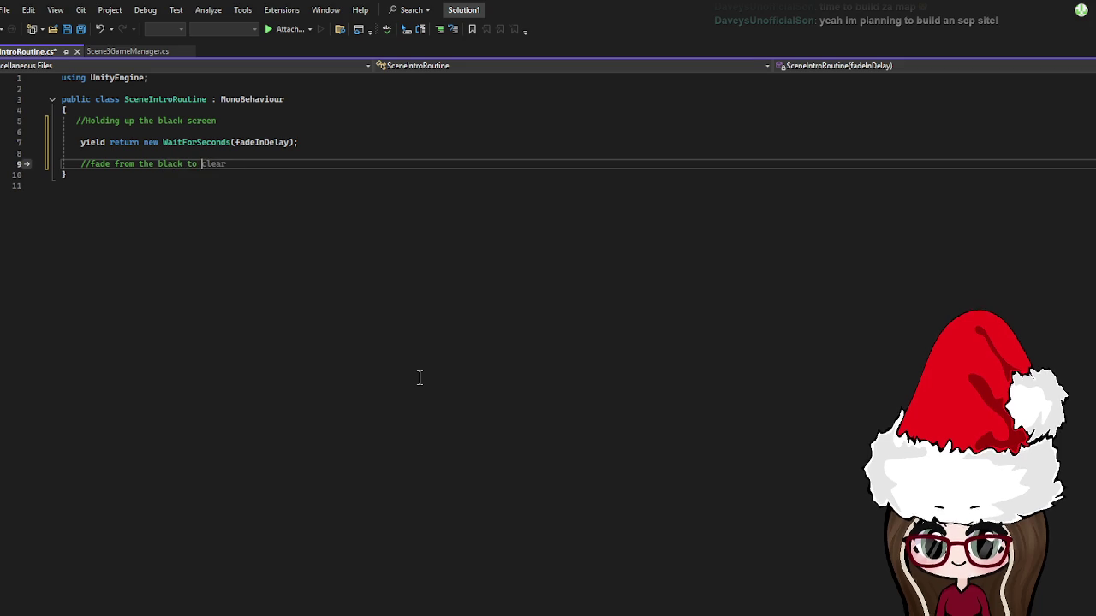
pyautogui.write('making things clear')
pyautogui.press('Return')
pyautogui.press('Return')
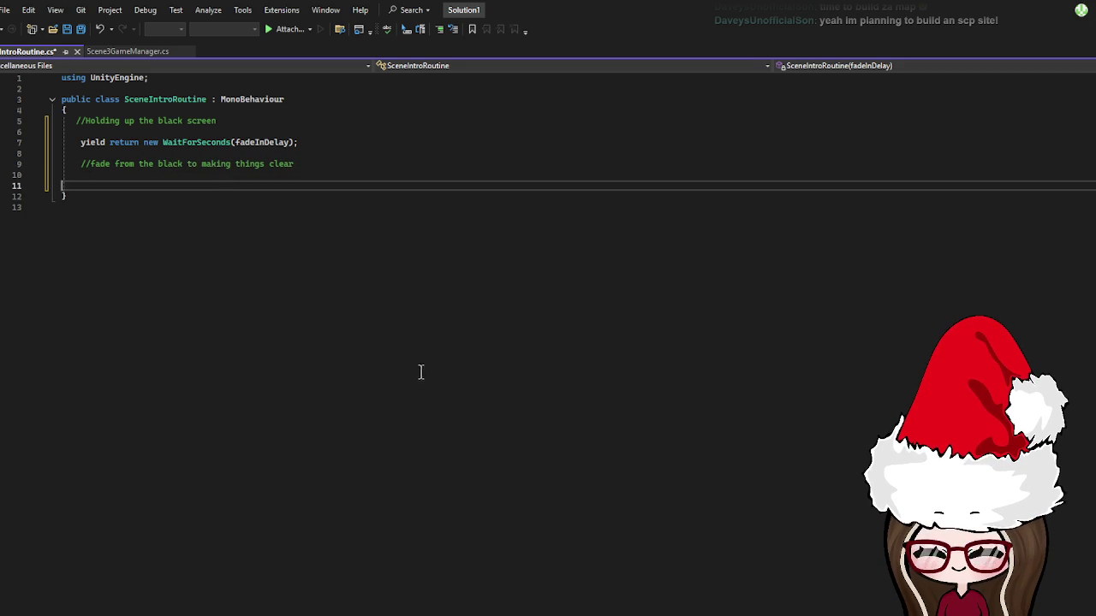
pyautogui.click(334, 164)
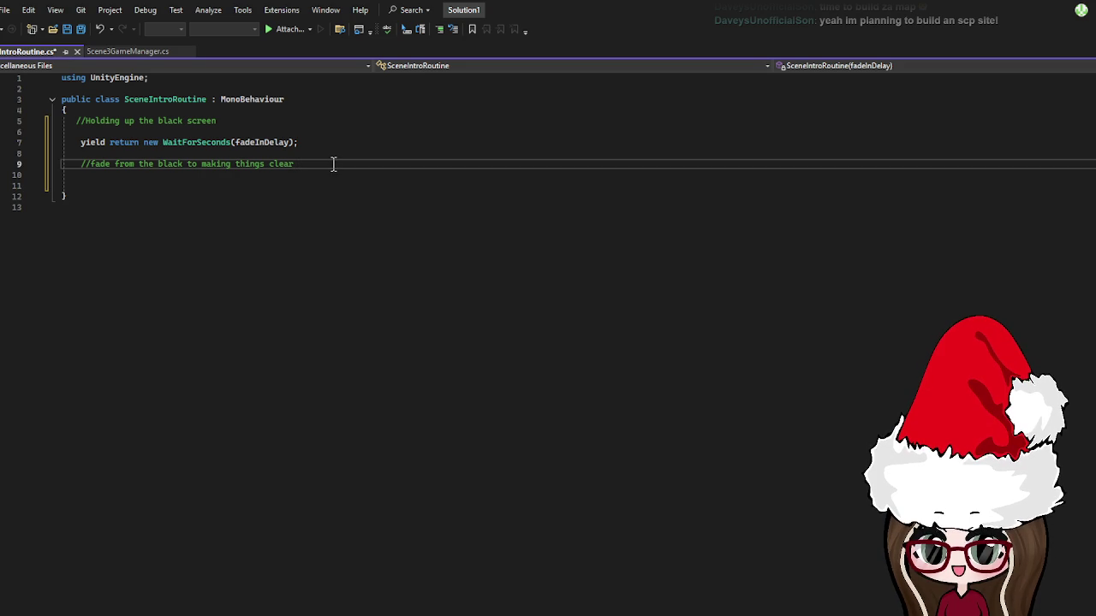
# - Add the (blackFadeOverlay != null) condition under the fade comment, rejecting the suggested loop and removing the stray #if
pyautogui.press('Return')
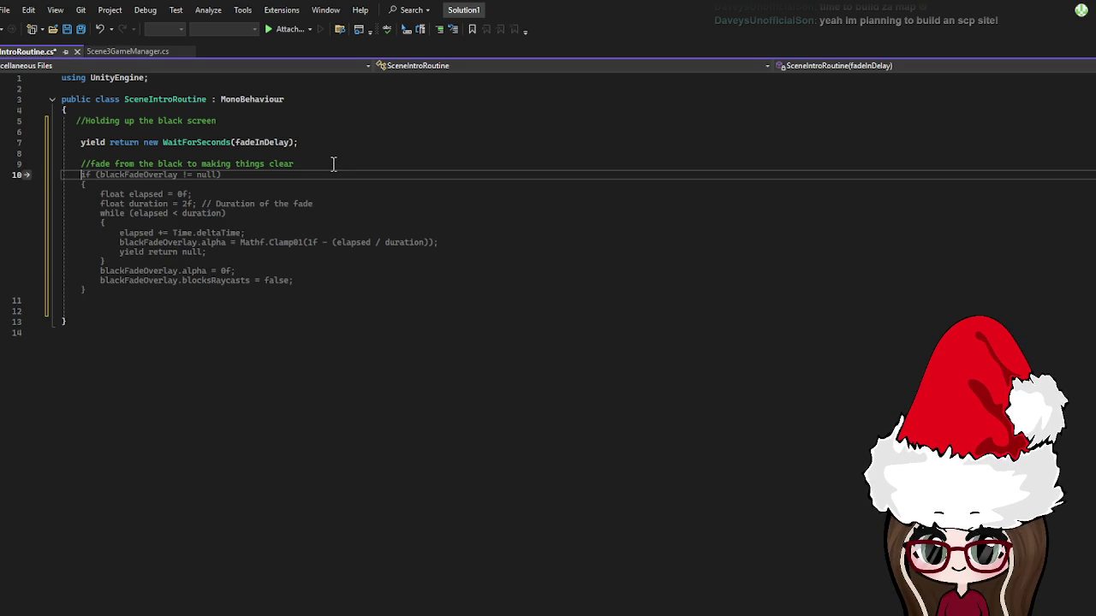
pyautogui.write('#if (')
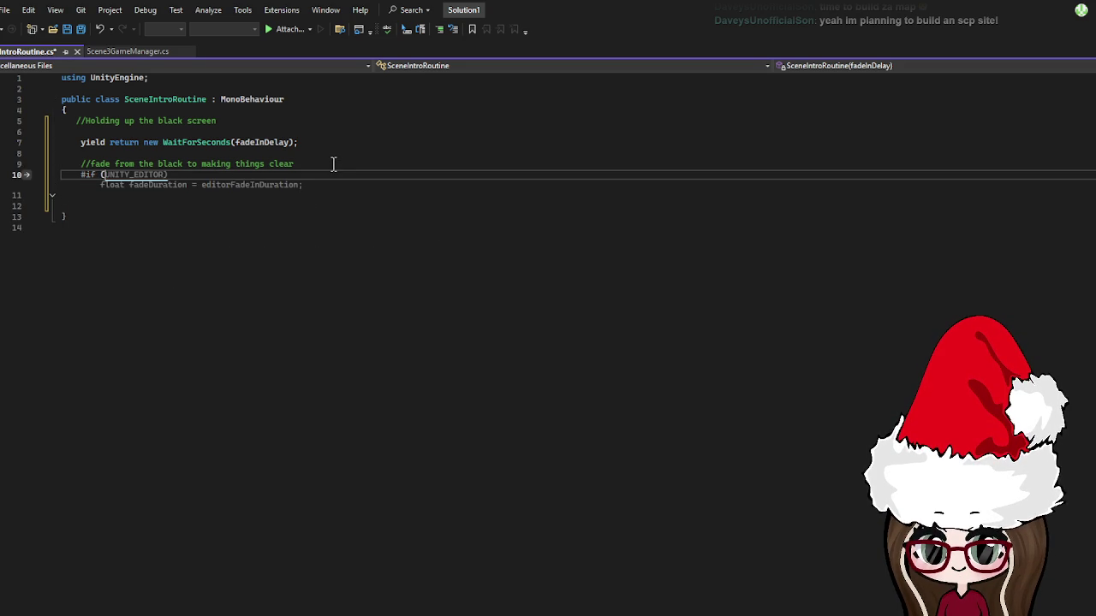
pyautogui.write('blackFadeOverlay')
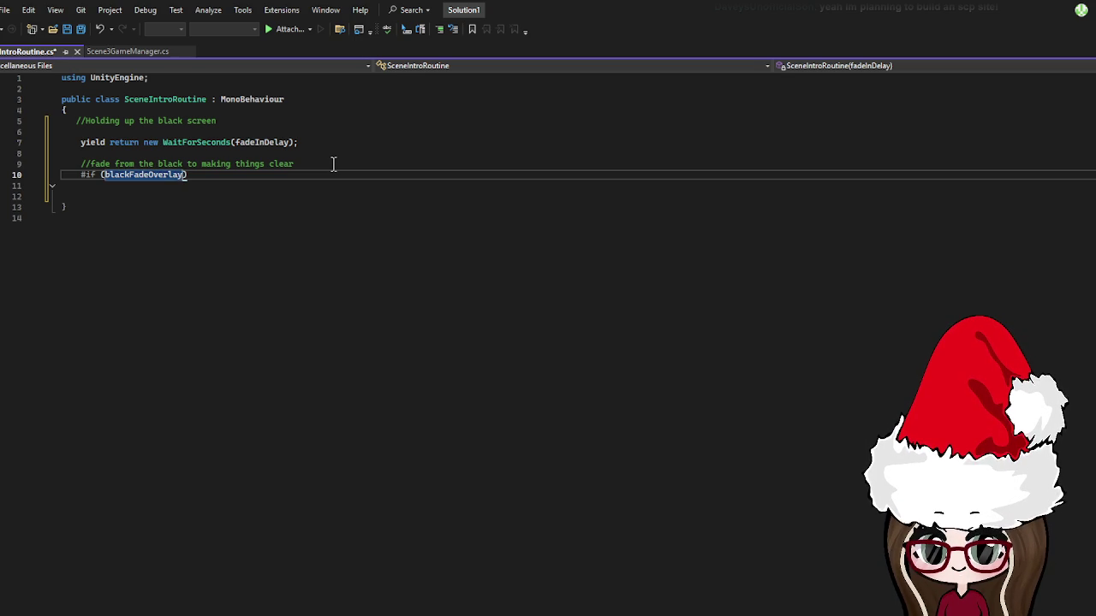
pyautogui.write(' !=')
pyautogui.write(' null')
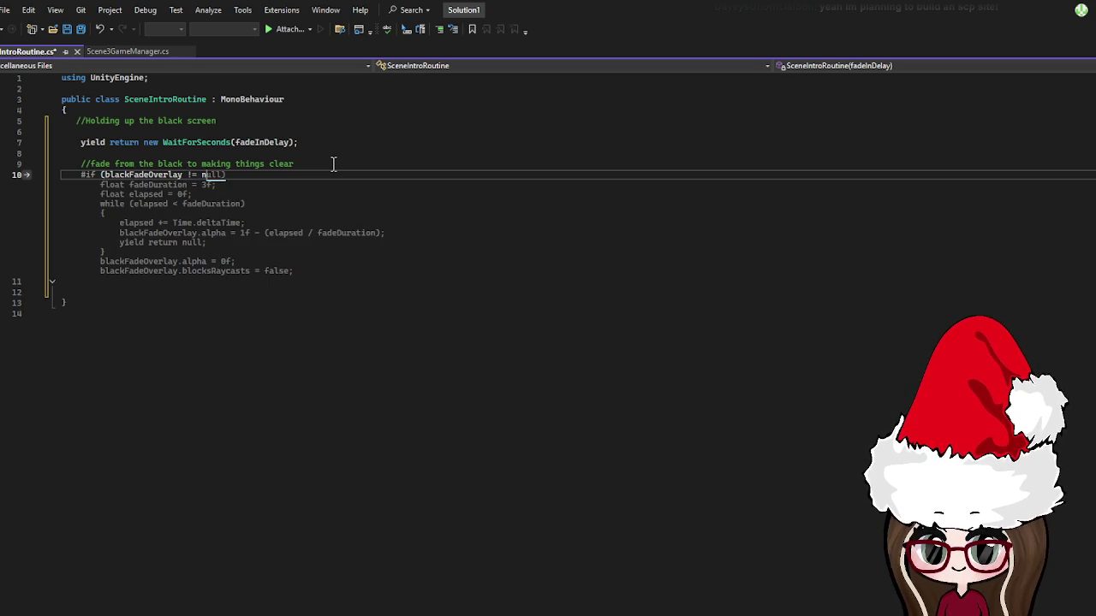
pyautogui.write(')')
pyautogui.press('Return')
pyautogui.press('Return')
pyautogui.write('{')
pyautogui.press('Return')
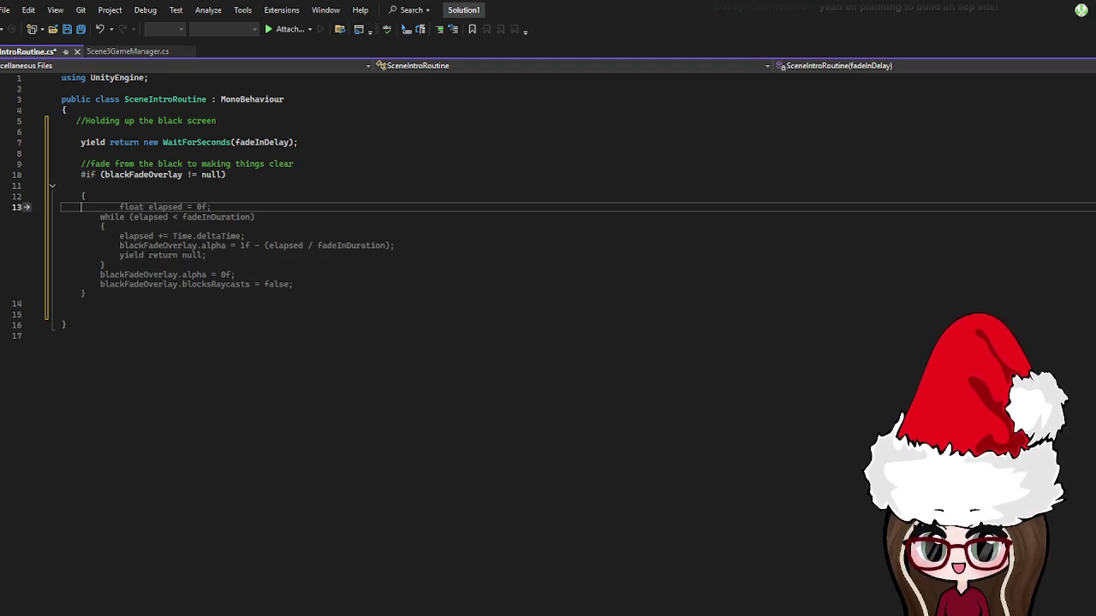
pyautogui.press('BackSpace')
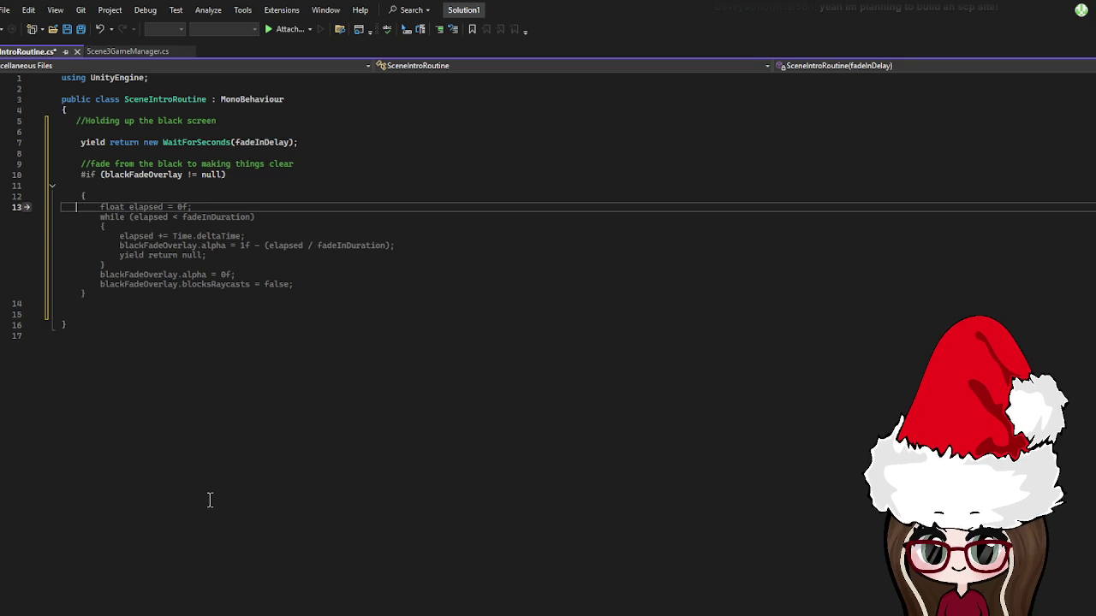
pyautogui.press('Escape')
pyautogui.click(262, 164)
pyautogui.click(96, 166)
pyautogui.press('Down')
pyautogui.press('Delete')
pyautogui.press('Delete')
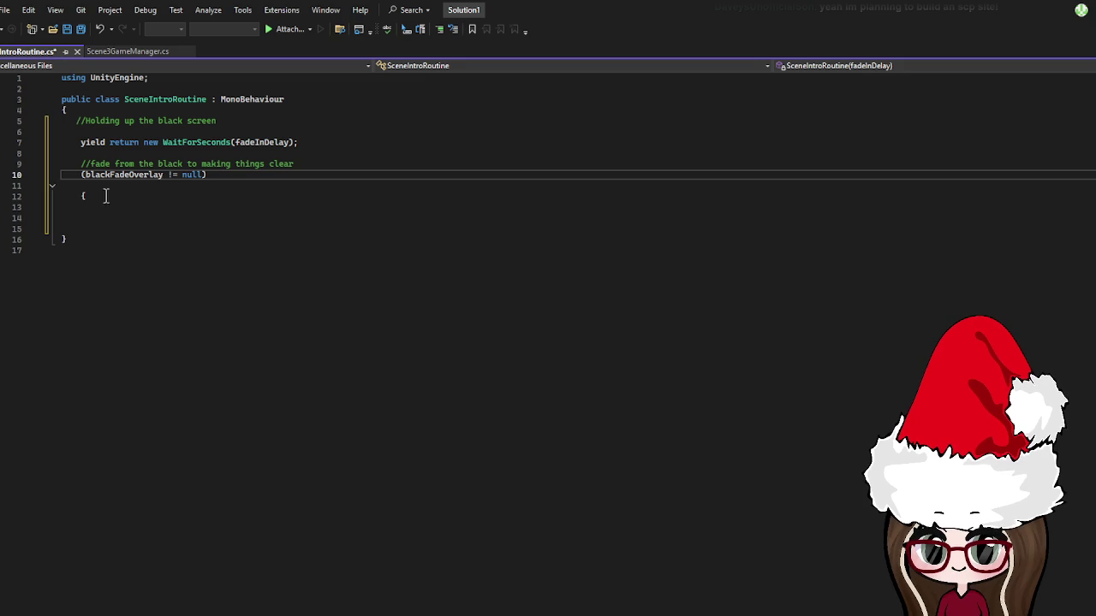
# - Try a brace block with 'float t = 0f;' under the null check, then delete it
pyautogui.click(148, 196)
pyautogui.press('BackSpace')
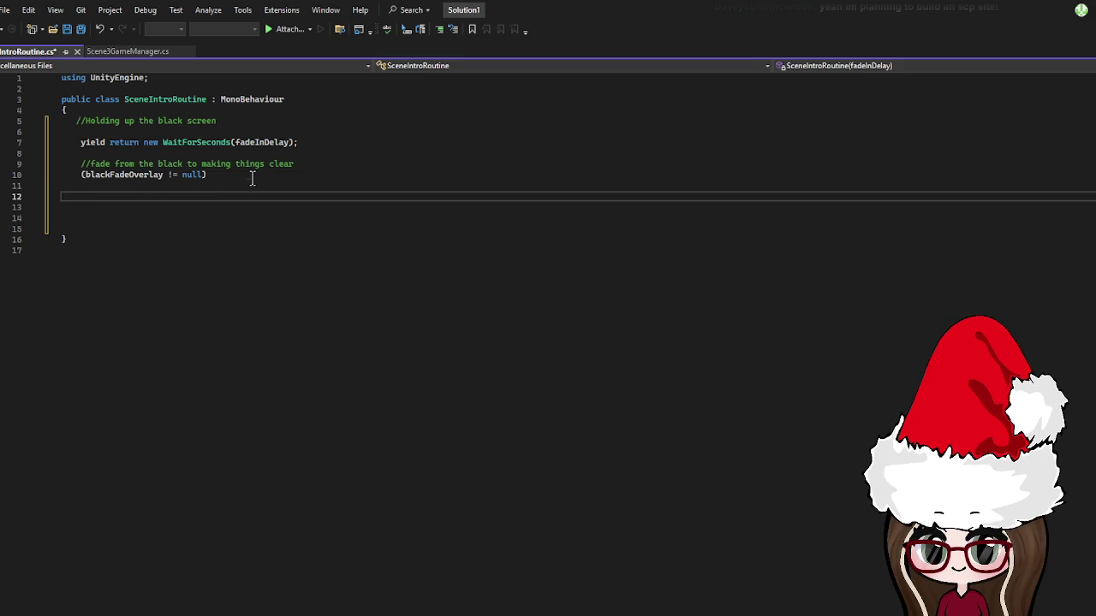
pyautogui.click(253, 179)
pyautogui.press('Return')
pyautogui.press('Return')
pyautogui.write('{')
pyautogui.press('Return')
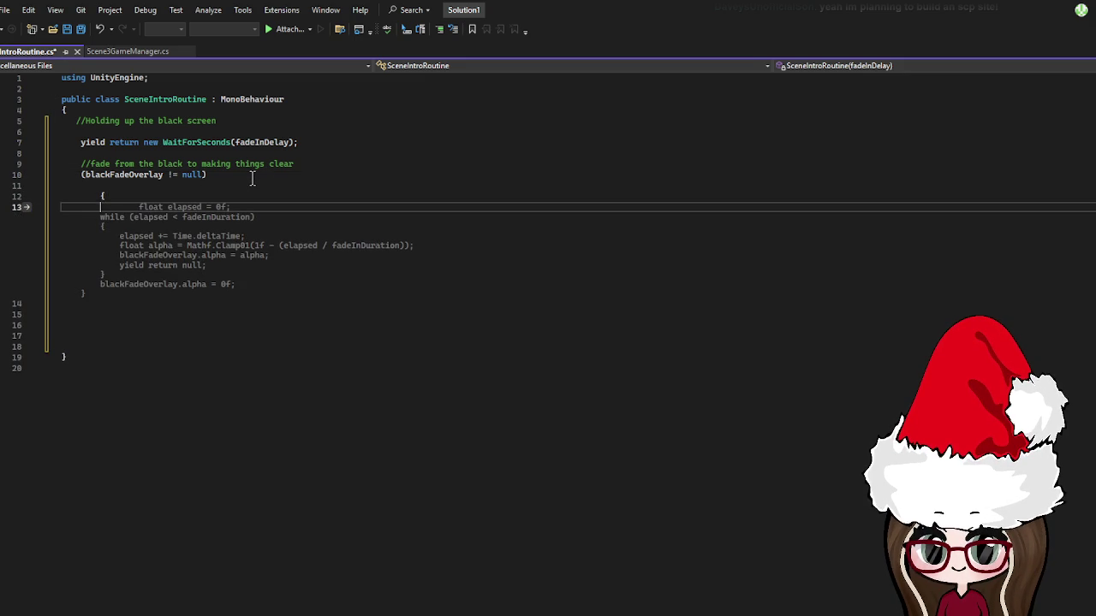
pyautogui.write('floa')
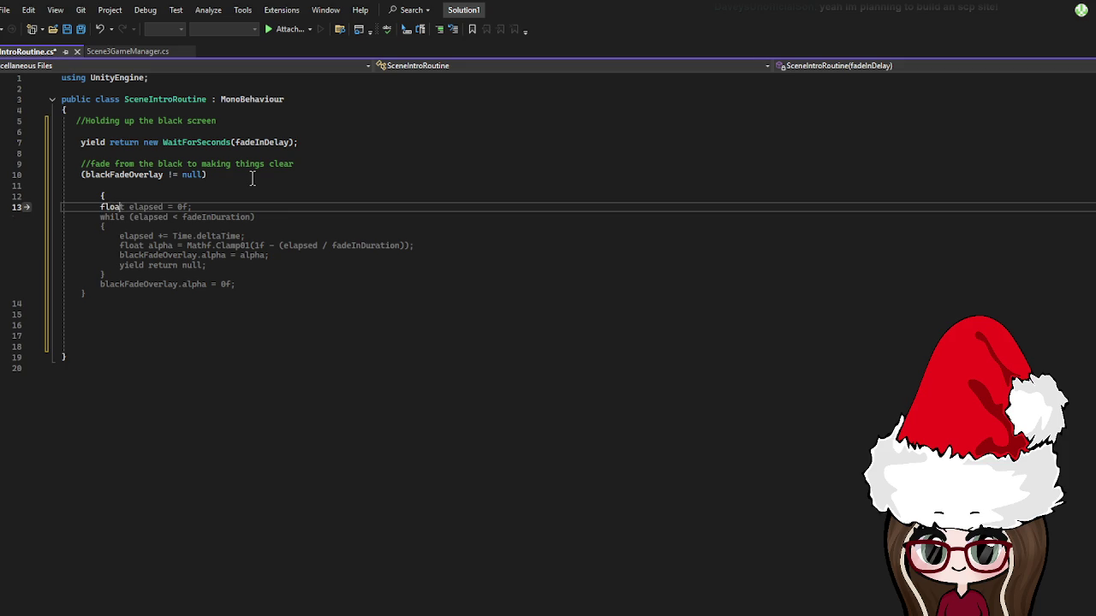
pyautogui.write('t t ')
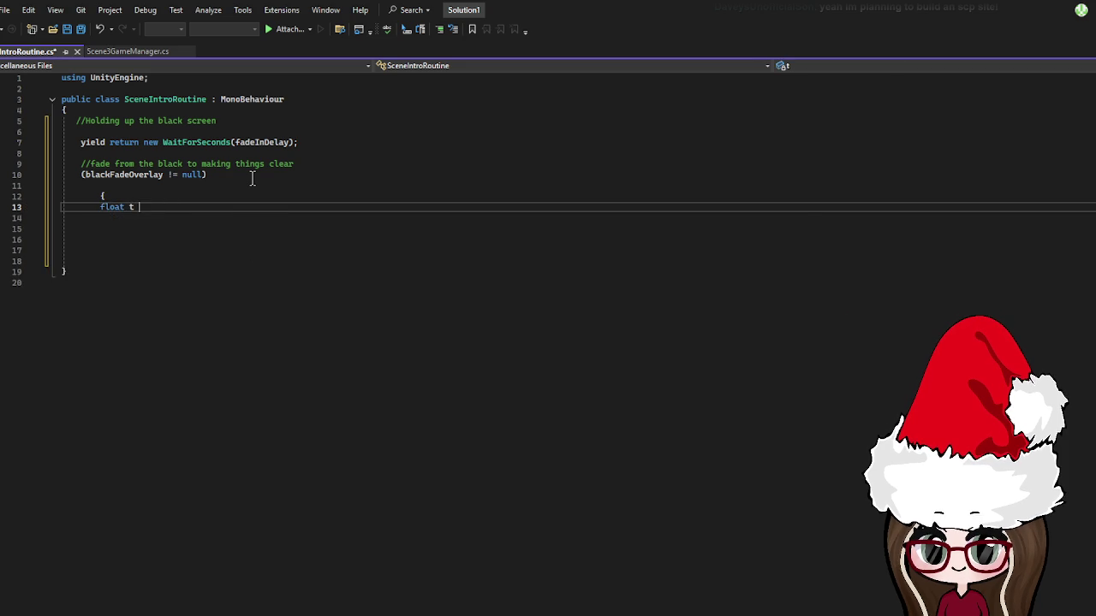
pyautogui.write('= 0f;')
pyautogui.press('Return')
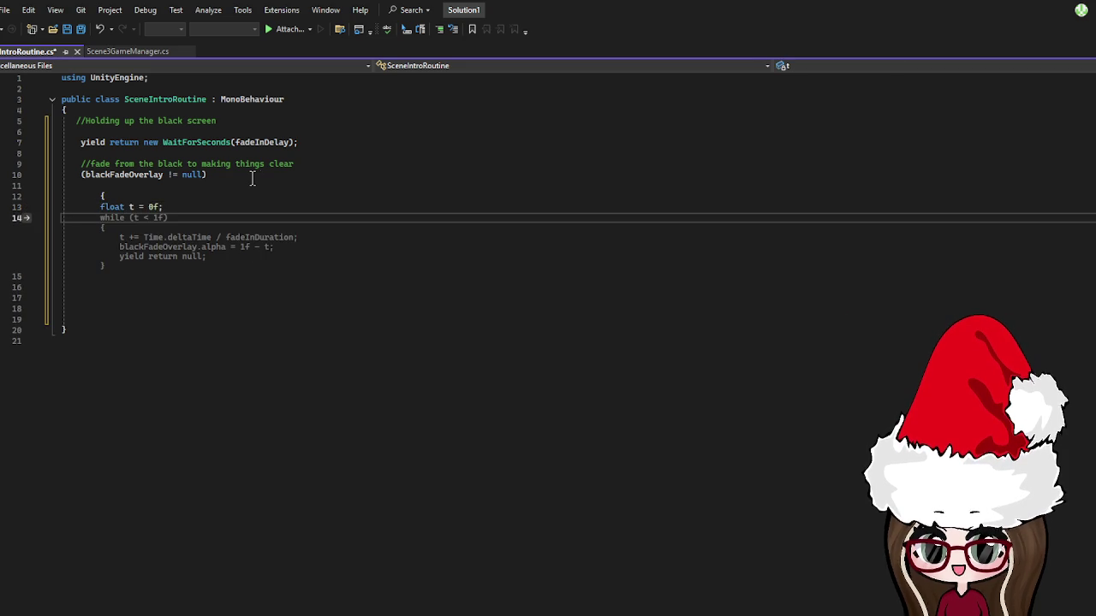
pyautogui.moveTo(102, 196); pyautogui.dragTo(132, 200)
pyautogui.click(162, 219)
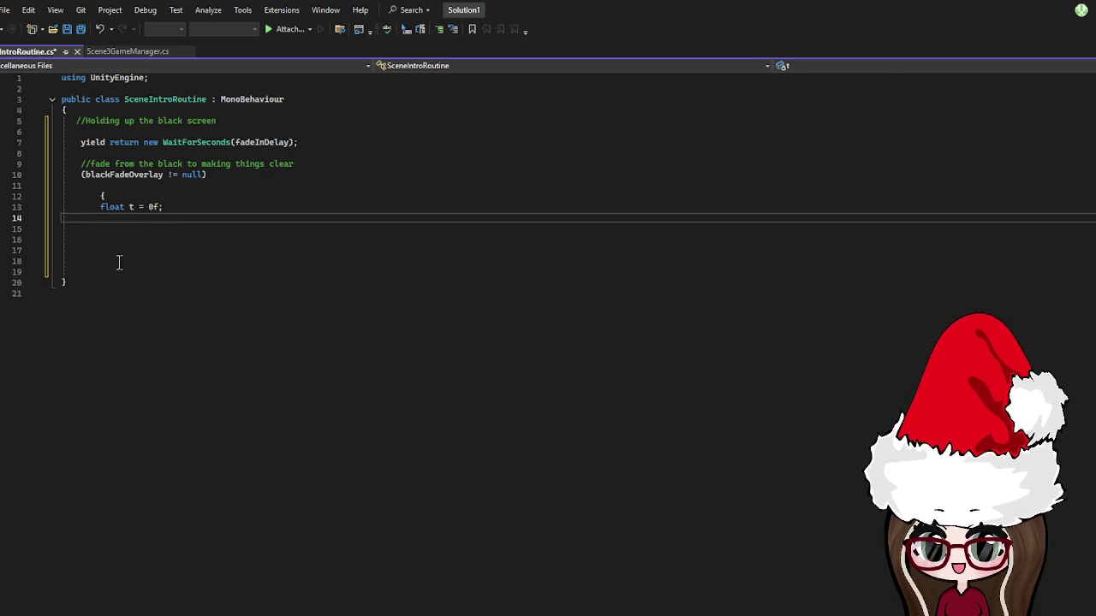
pyautogui.moveTo(117, 265); pyautogui.dragTo(137, 196)
pyautogui.press('Delete')
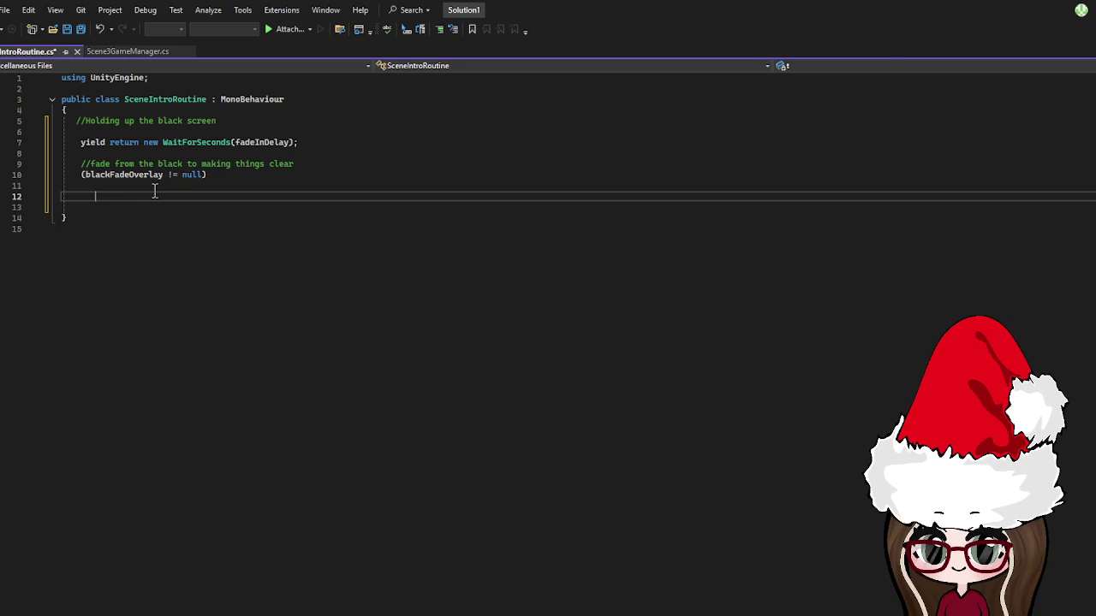
# - Fix the condition's ending to 'null)', add an opening and closing brace, and type 'float t = 0f' inside
pyautogui.click(206, 164)
pyautogui.click(231, 184)
pyautogui.click(240, 174)
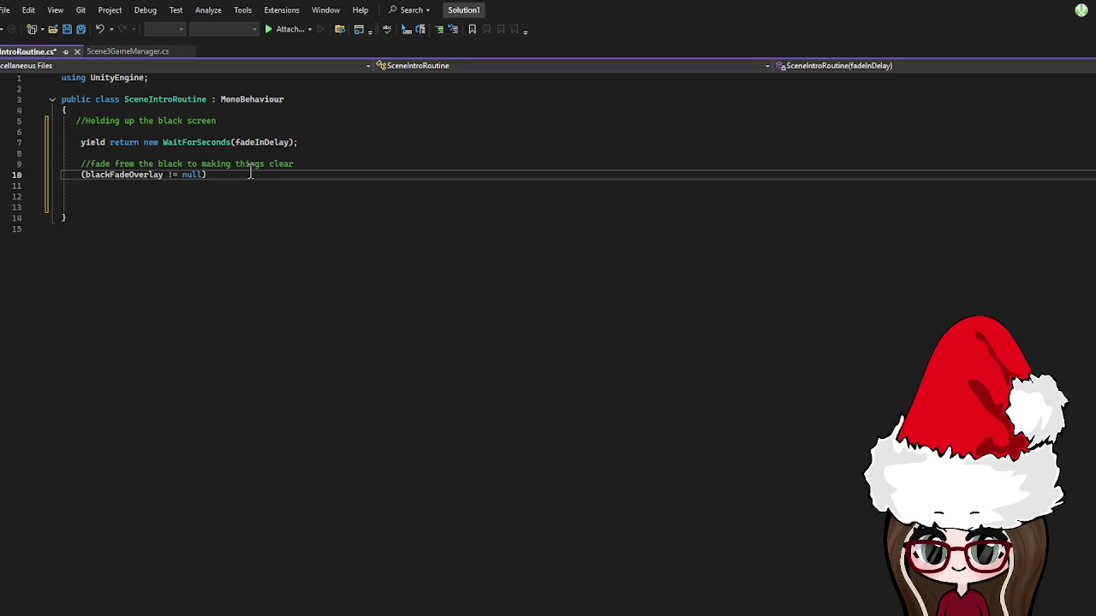
pyautogui.press('BackSpace')
pyautogui.press('BackSpace')
pyautogui.press('BackSpace')
pyautogui.press('BackSpace')
pyautogui.press('BackSpace')
pyautogui.write('null)')
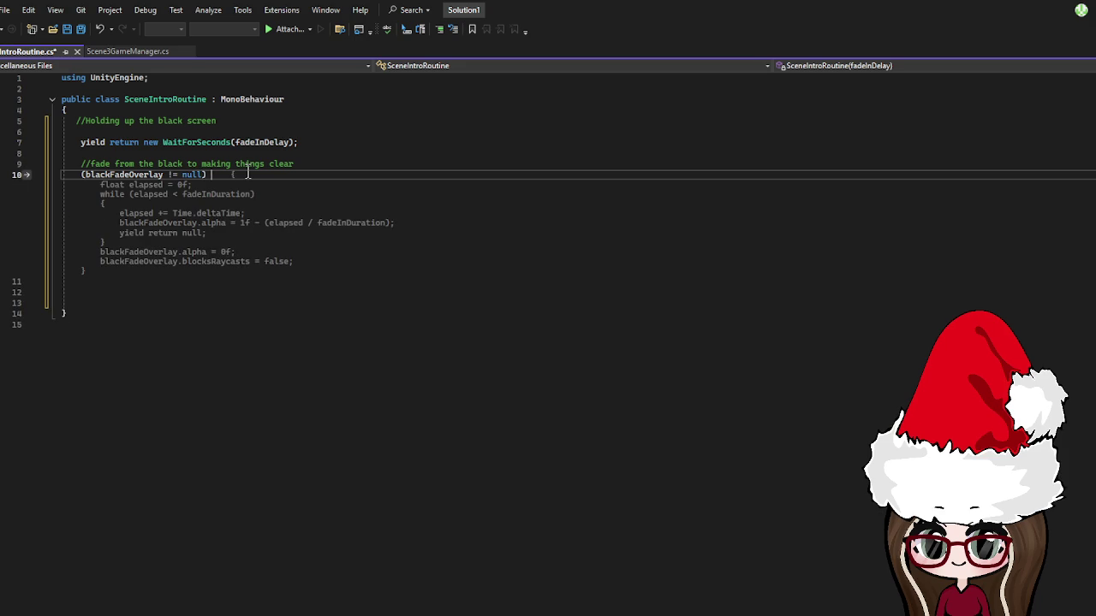
pyautogui.press('Return')
pyautogui.write('{')
pyautogui.press('Return')
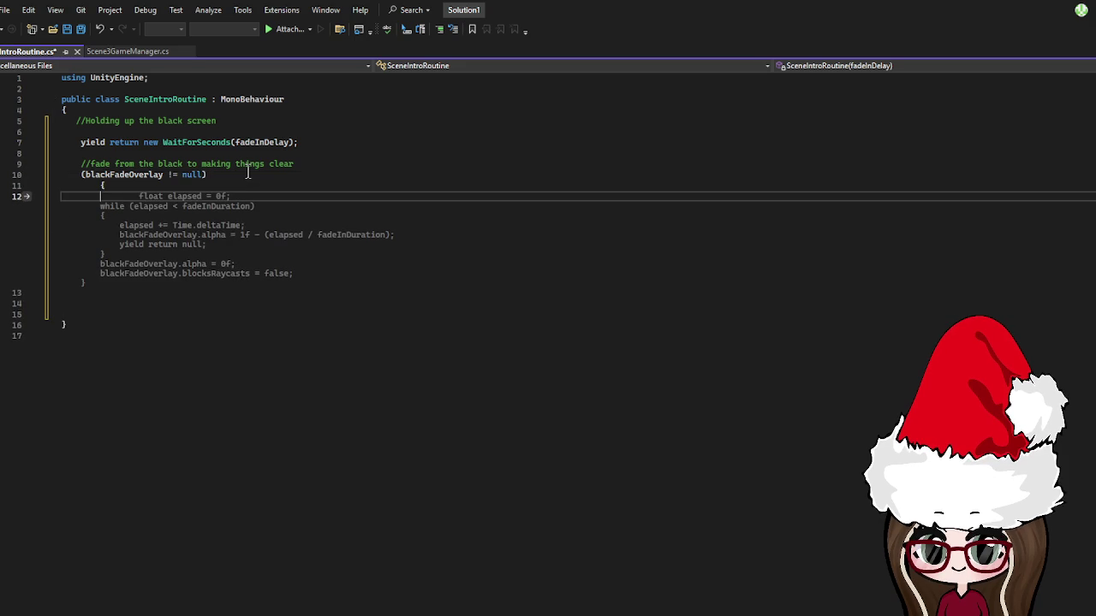
pyautogui.write('}')
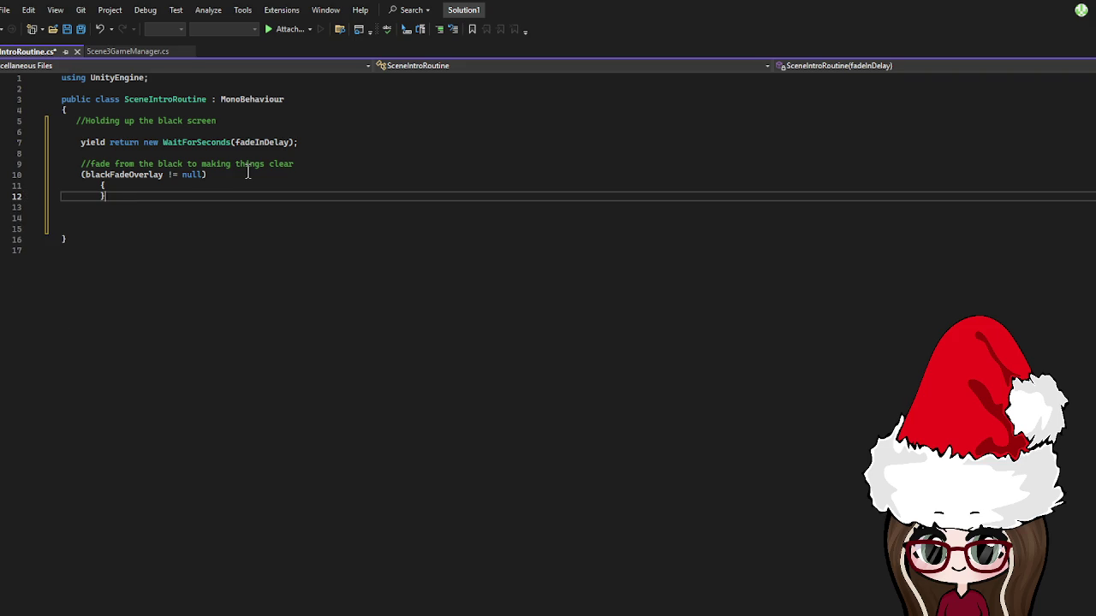
pyautogui.press('Return')
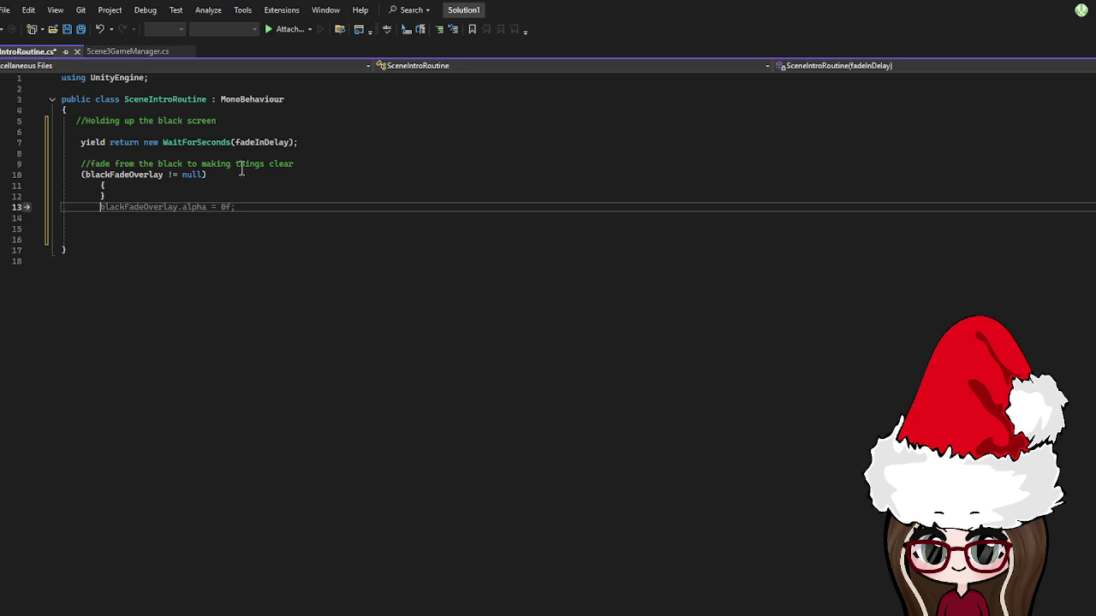
pyautogui.click(176, 198)
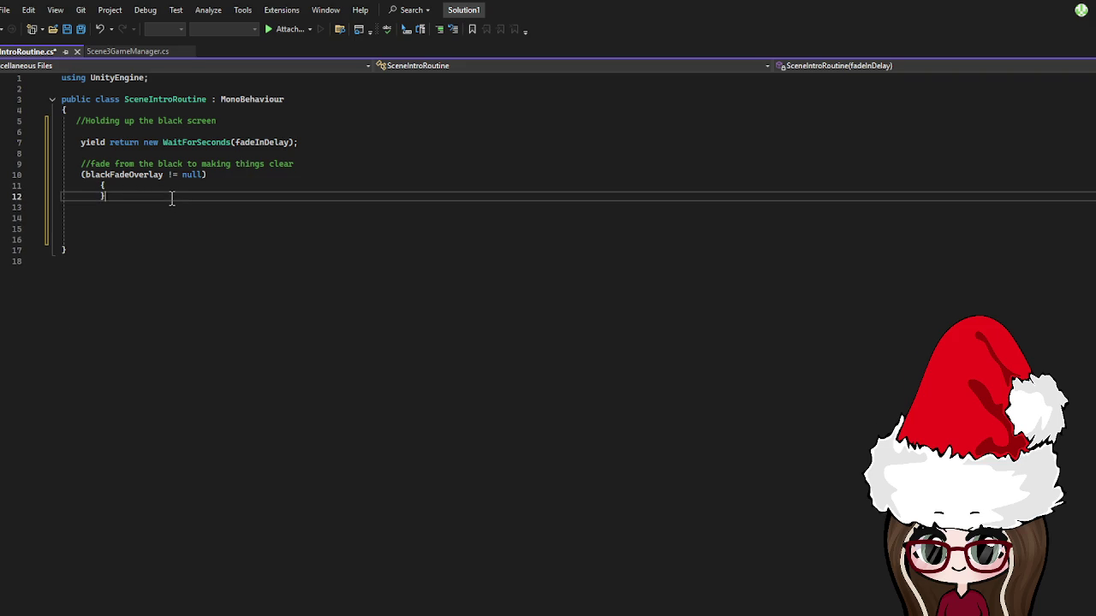
pyautogui.press('Up')
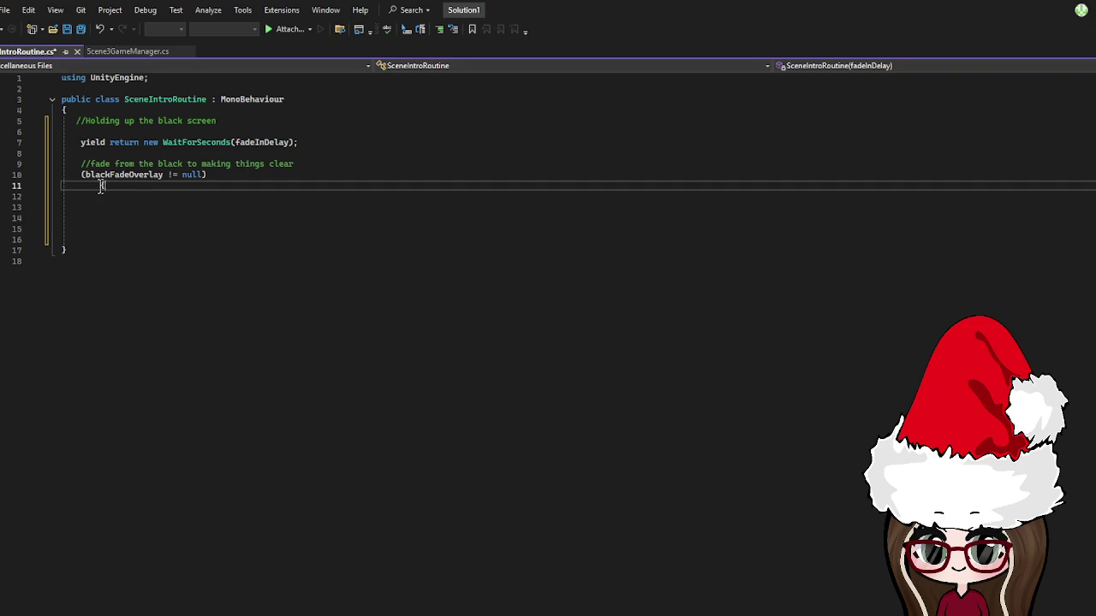
pyautogui.press('Return')
pyautogui.press('Down')
pyautogui.click(178, 198)
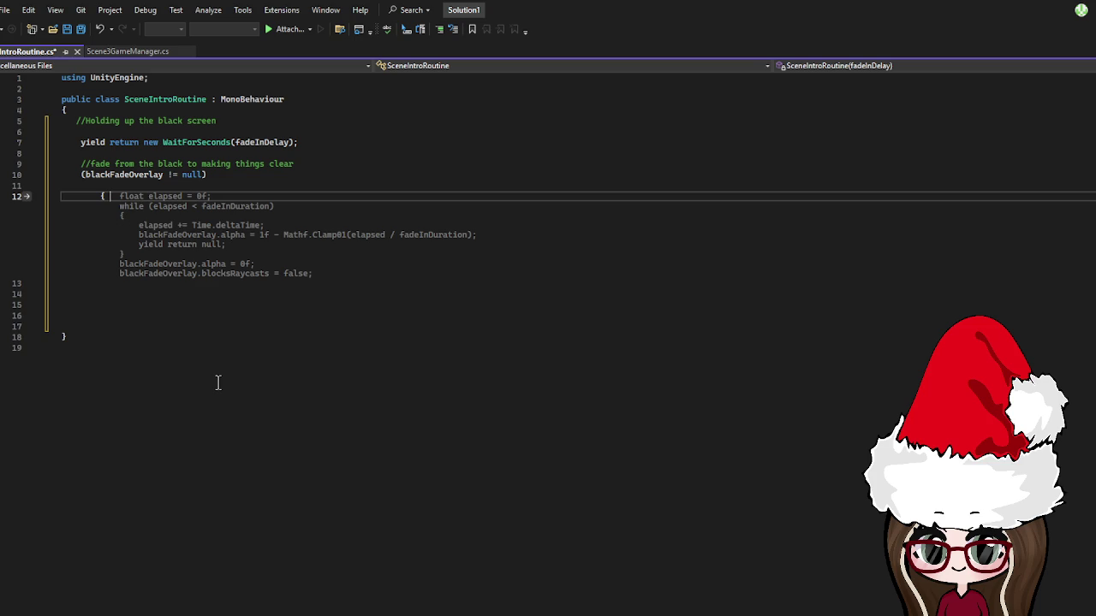
pyautogui.write('floa')
pyautogui.write('t ')
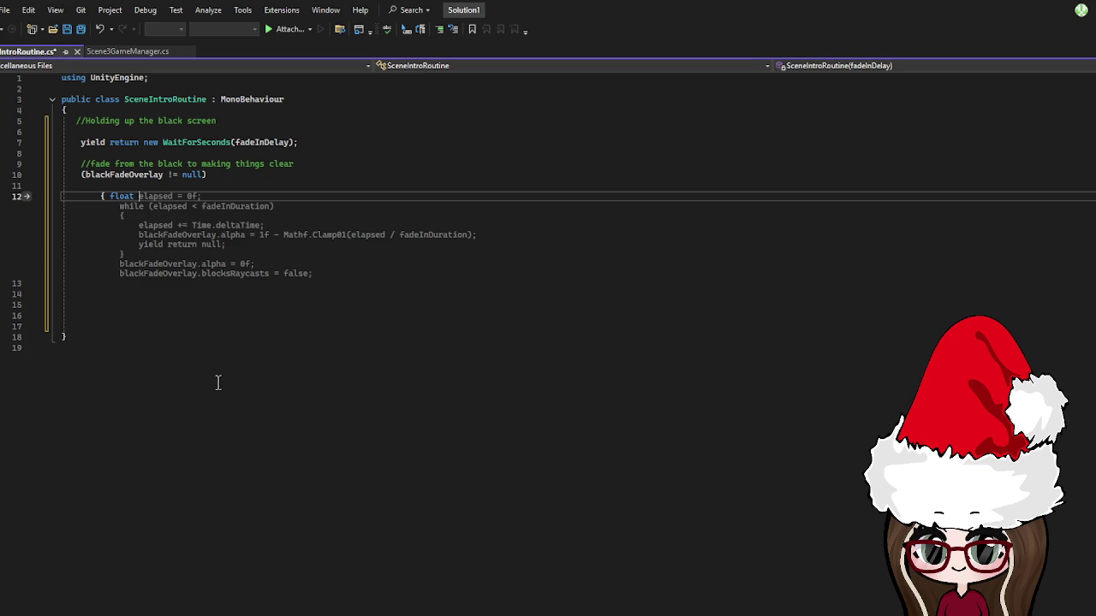
pyautogui.write('t')
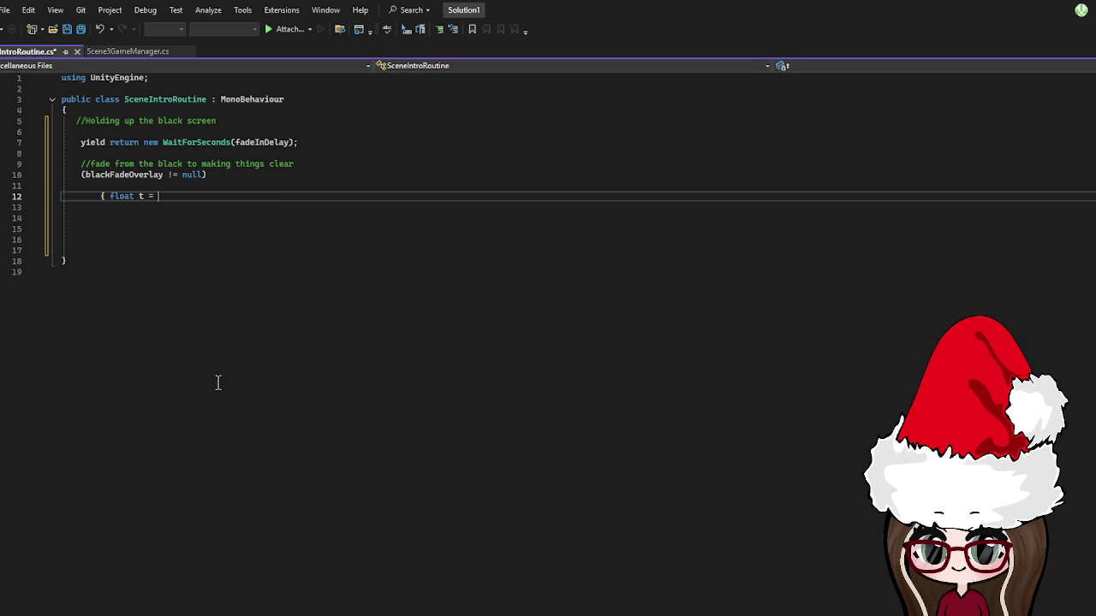
pyautogui.write(' = 0f;')
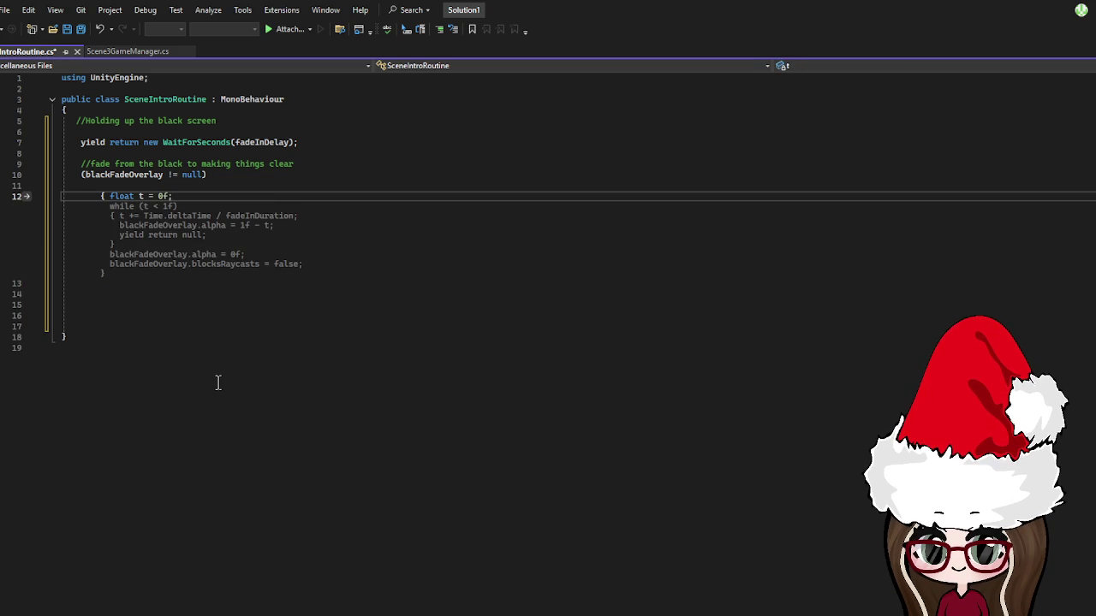
# - Accept the suggested fade-in while loop and change its condition to while (t < fadeInDuration)
pyautogui.press('Return')
pyautogui.press('Tab')
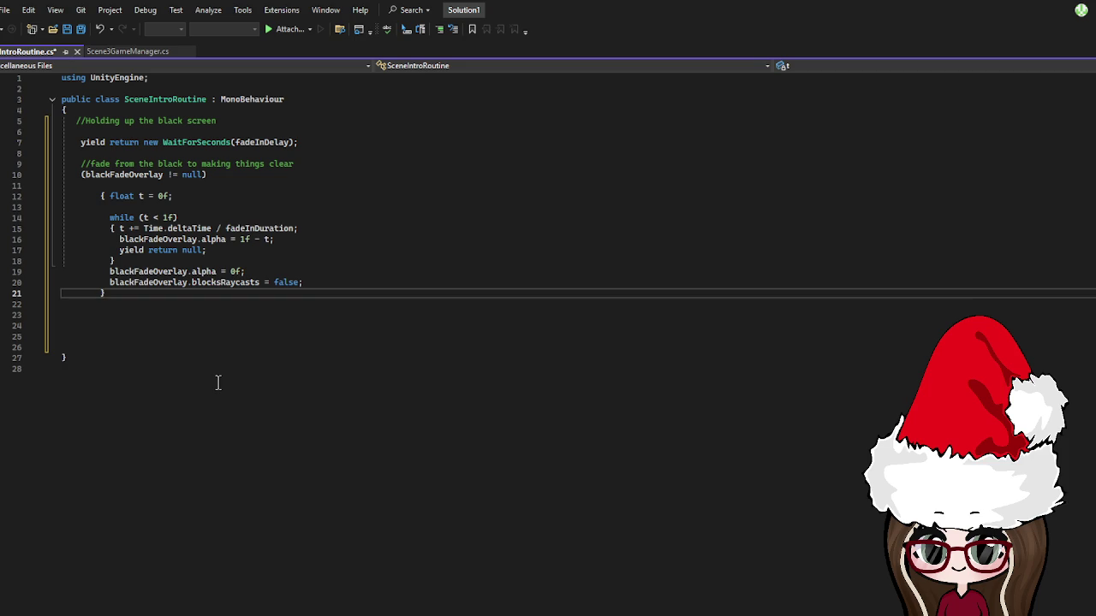
pyautogui.click(171, 216)
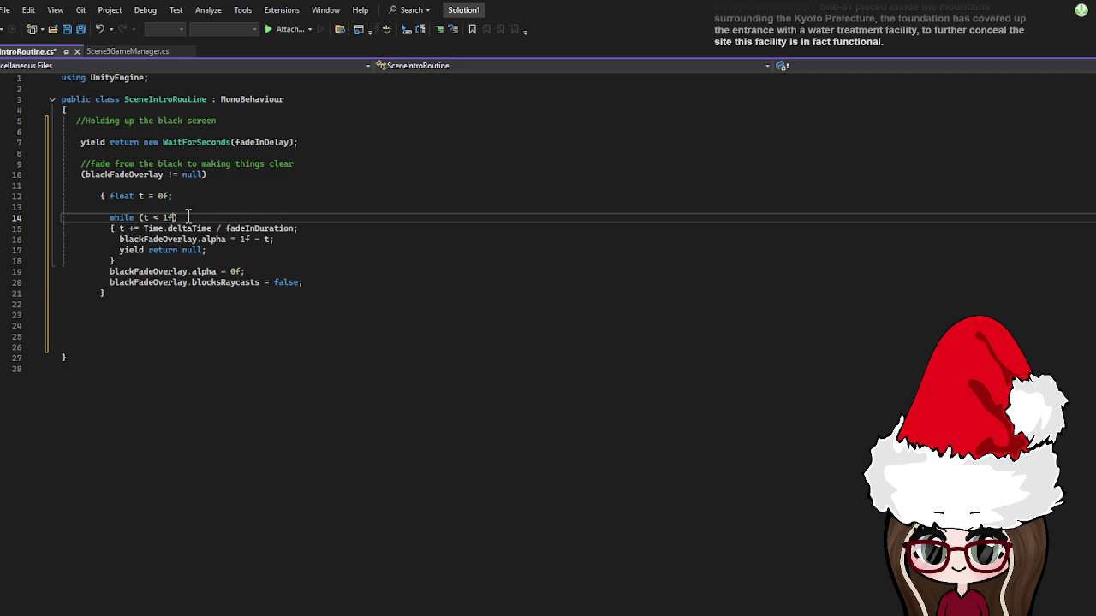
pyautogui.press('BackSpace')
pyautogui.press('BackSpace')
pyautogui.press('BackSpace')
pyautogui.write('true')
pyautogui.press('BackSpace')
pyautogui.press('BackSpace')
pyautogui.press('BackSpace')
pyautogui.write('<')
pyautogui.write(' fadeIn')
pyautogui.write('Duration')
pyautogui.press('Delete')
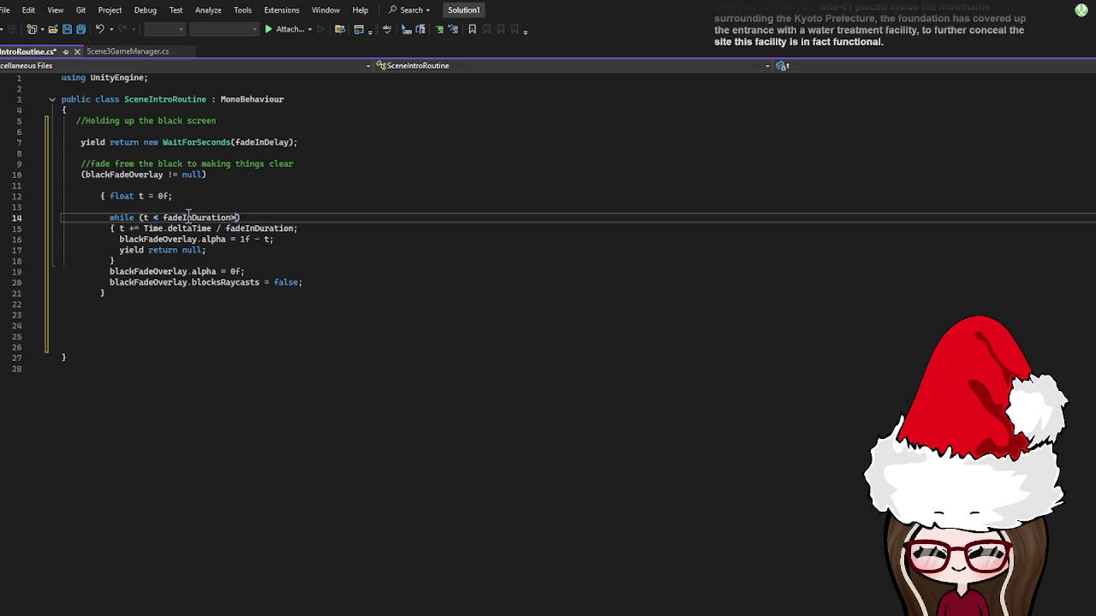
pyautogui.click(201, 304)
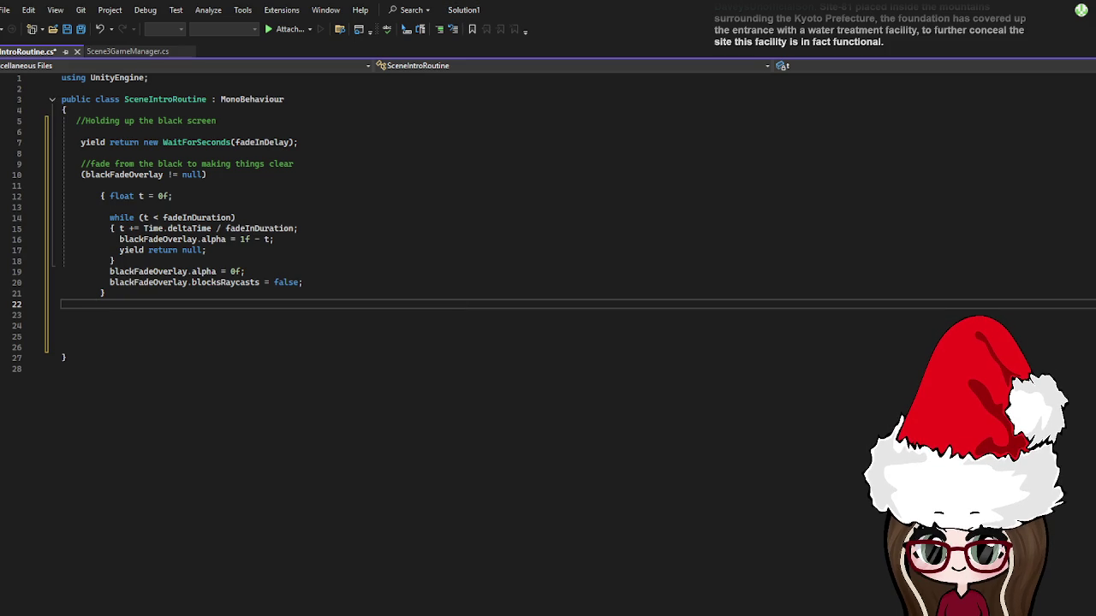
pyautogui.click(296, 228)
pyautogui.click(295, 239)
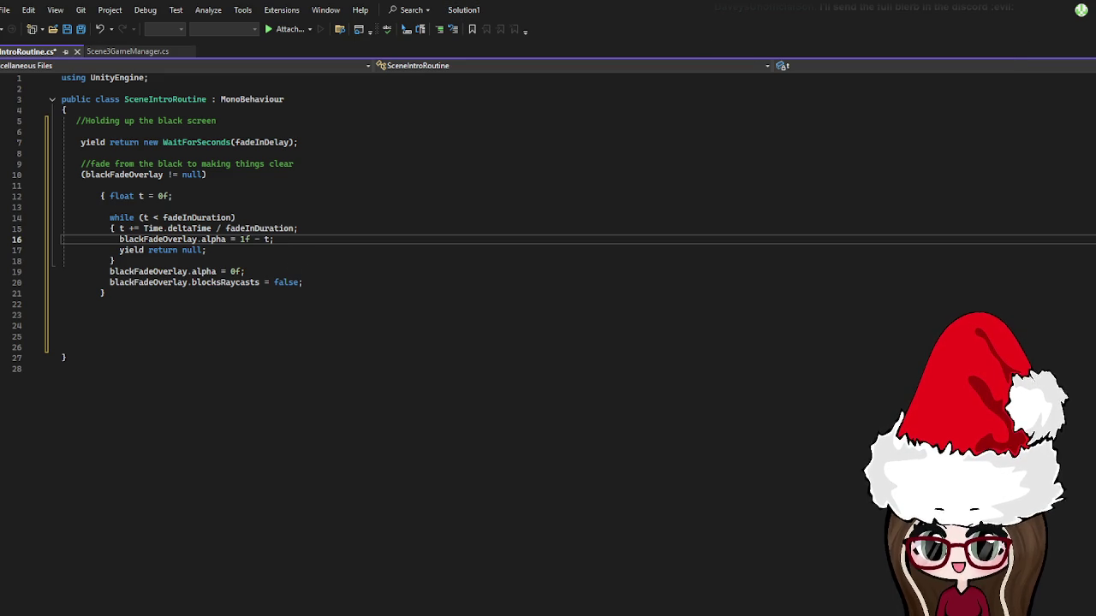
# - Delete the while loop body, its header, and the float t block
pyautogui.click(162, 293)
pyautogui.moveTo(304, 282)
pyautogui.mouseDown()
pyautogui.moveTo(196, 271)
pyautogui.moveTo(118, 238)
pyautogui.mouseUp()
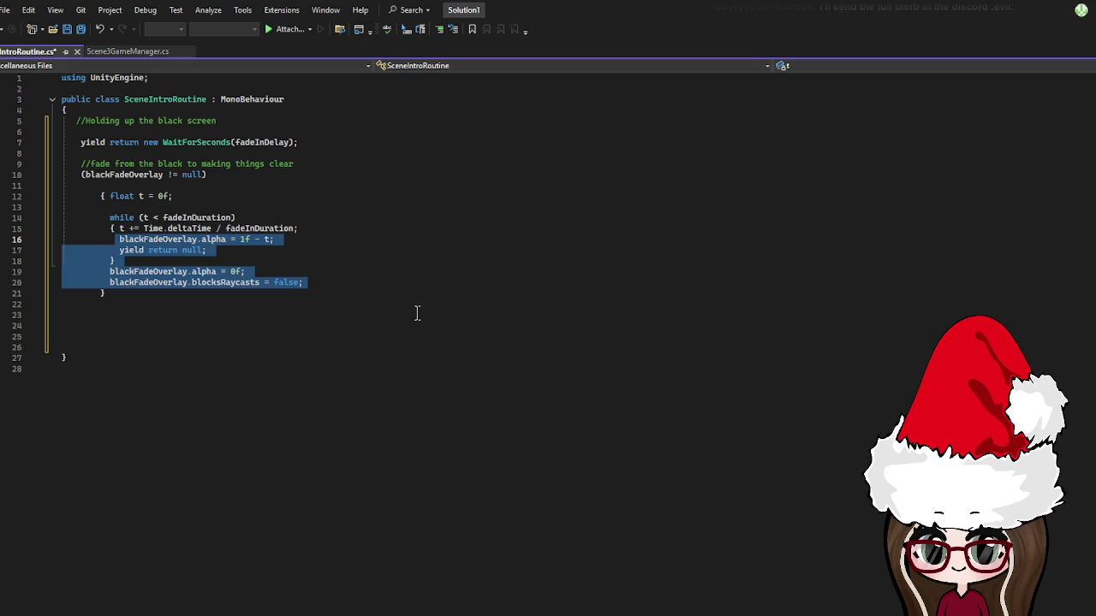
pyautogui.press('Delete')
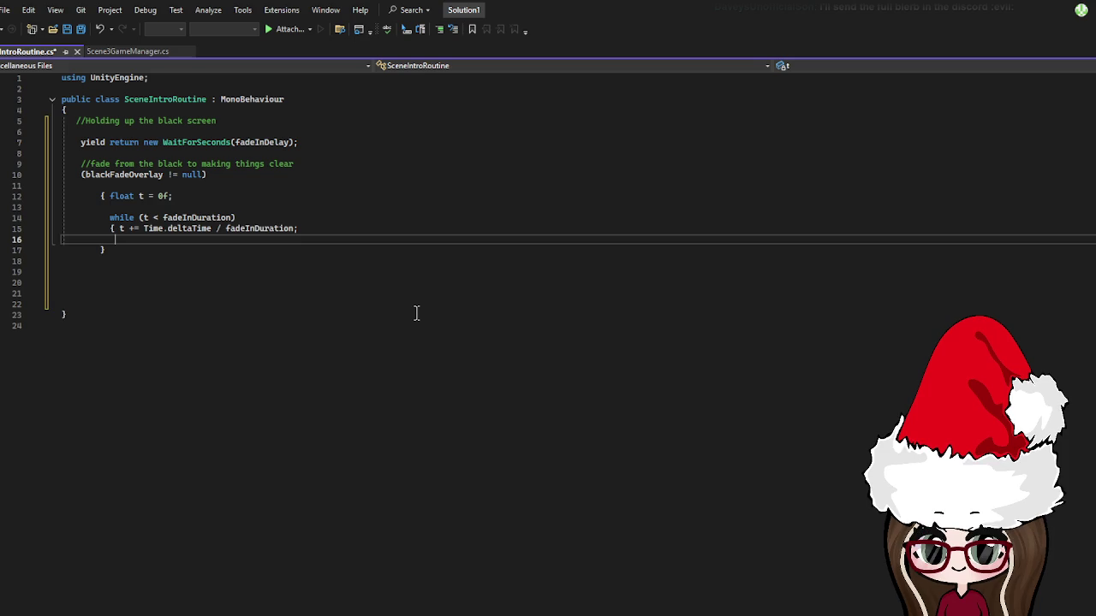
pyautogui.moveTo(300, 228); pyautogui.dragTo(109, 217)
pyautogui.press('Delete')
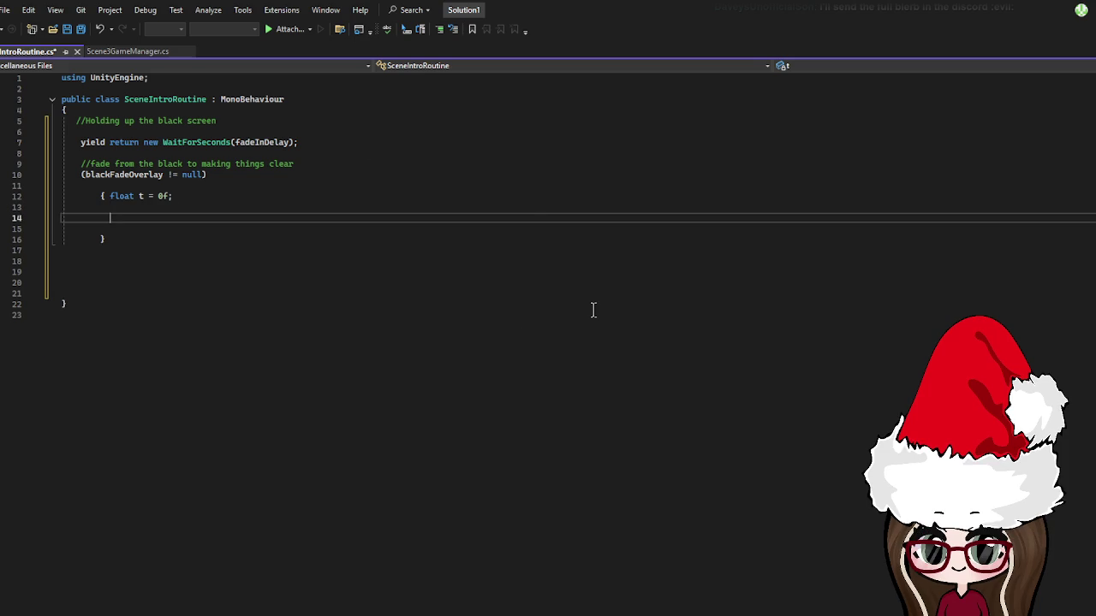
pyautogui.moveTo(180, 240); pyautogui.dragTo(85, 196)
pyautogui.press('Delete')
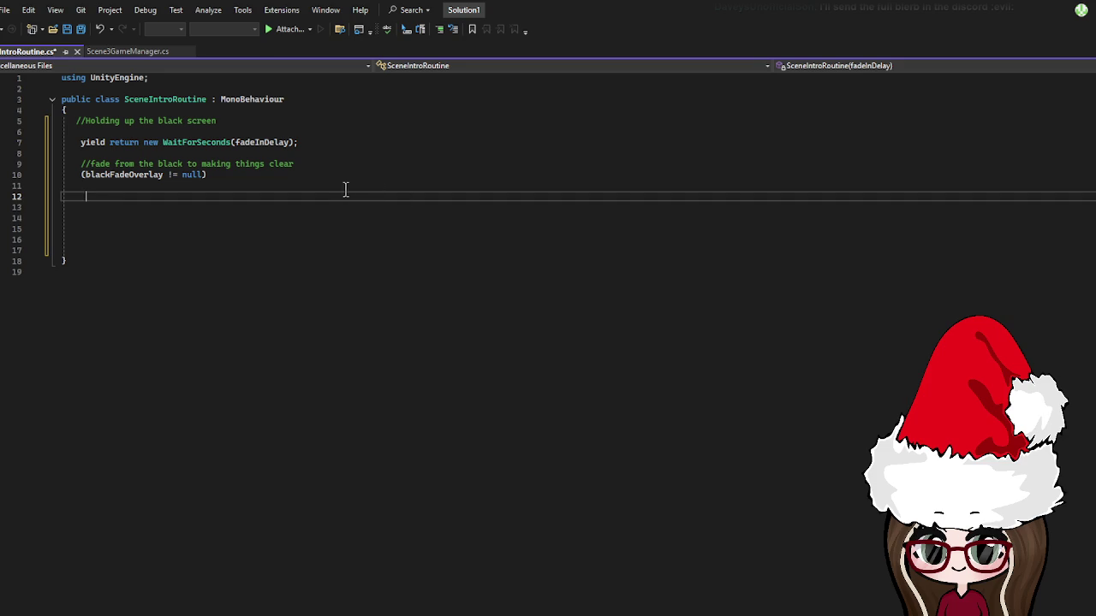
# - Delete the remaining comments, yield wait and null-check lines, leaving the class body empty
pyautogui.click(257, 176)
pyautogui.moveTo(168, 227)
pyautogui.mouseDown()
pyautogui.moveTo(125, 215)
pyautogui.moveTo(69, 121)
pyautogui.mouseUp()
pyautogui.press('Delete')
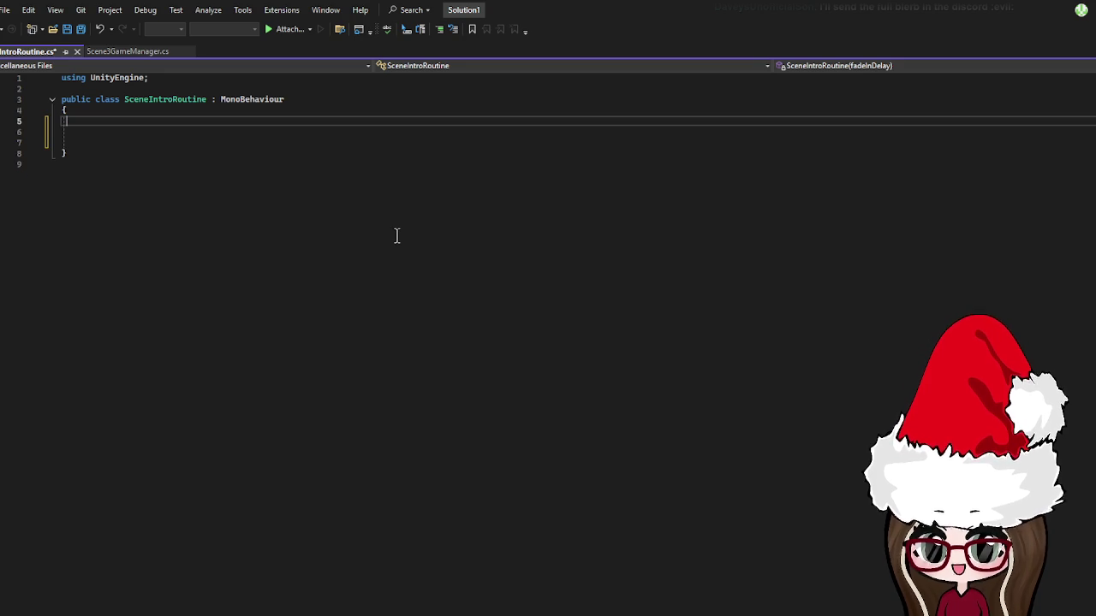
pyautogui.press('Down')
pyautogui.press('Down')
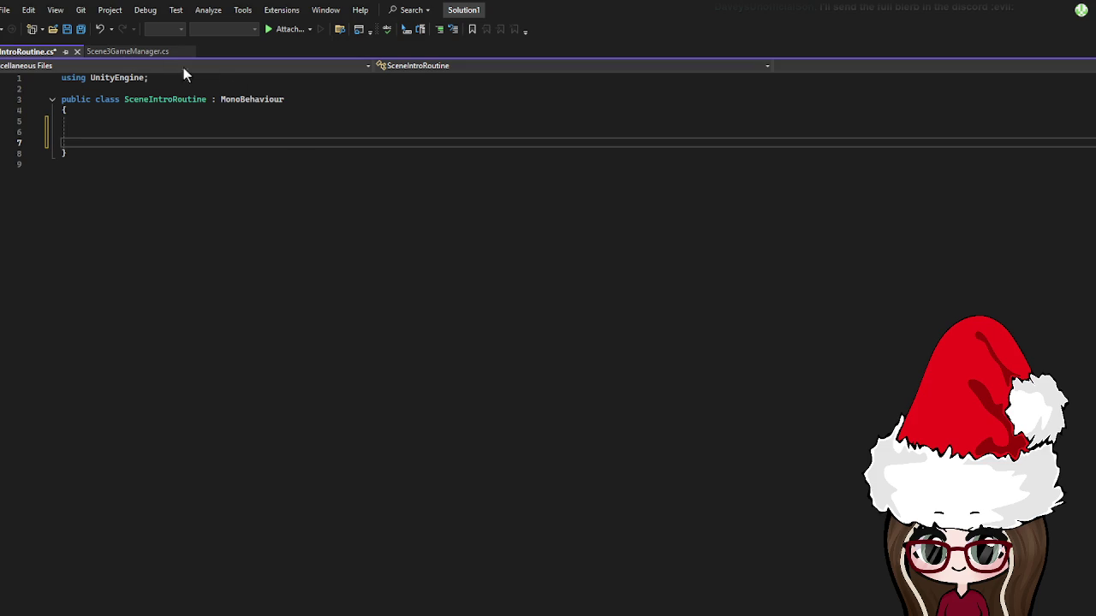
pyautogui.click(162, 78)
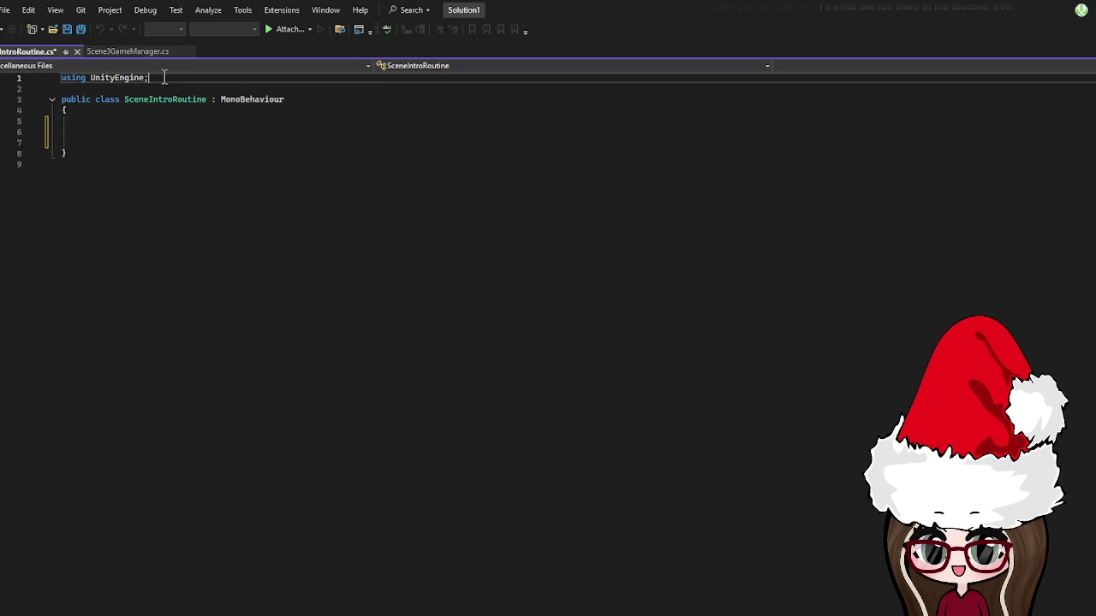
# - Check Scene3GameManager.cs's usings, then add 'using UnityUi' beneath using UnityEngine in SceneIntroRoutine
pyautogui.click(107, 50)
pyautogui.scroll(15, 303, 246)
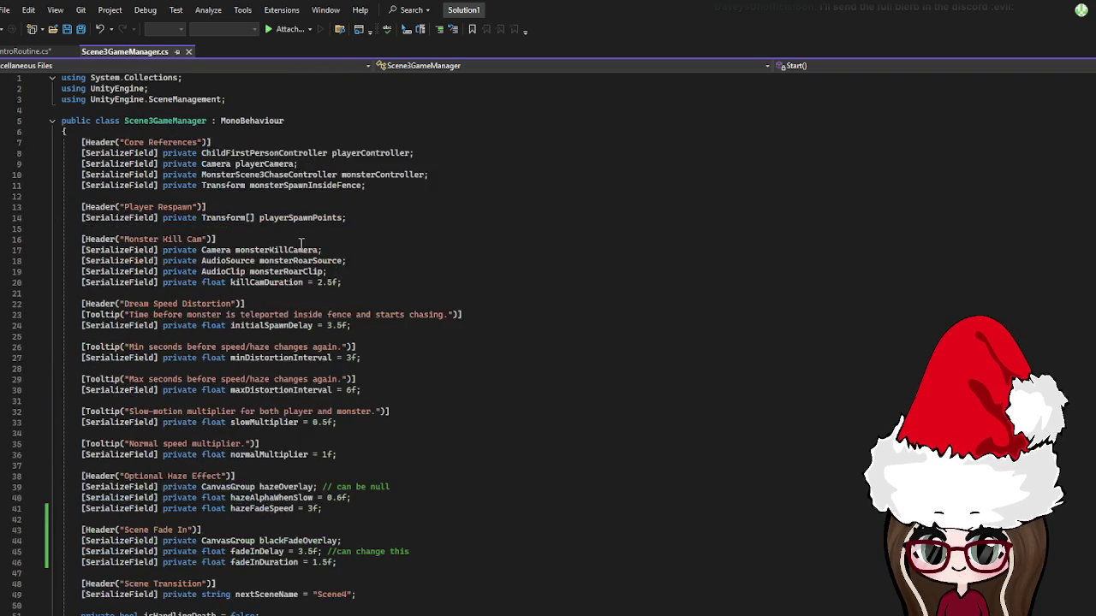
pyautogui.click(6, 52)
pyautogui.click(223, 74)
pyautogui.press('Return')
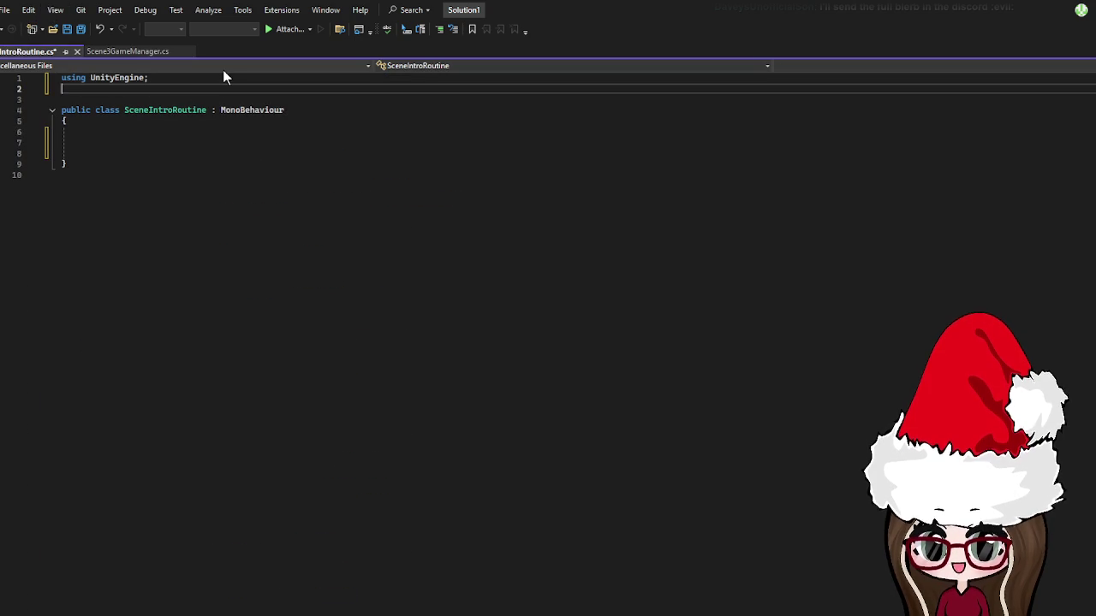
pyautogui.write('using ')
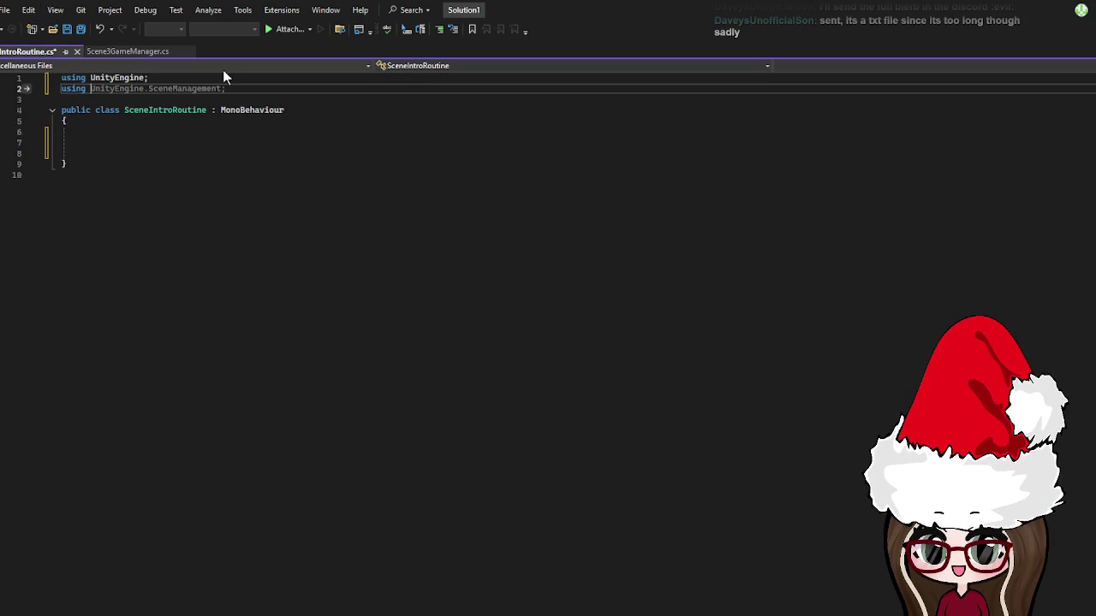
pyautogui.write('Unity')
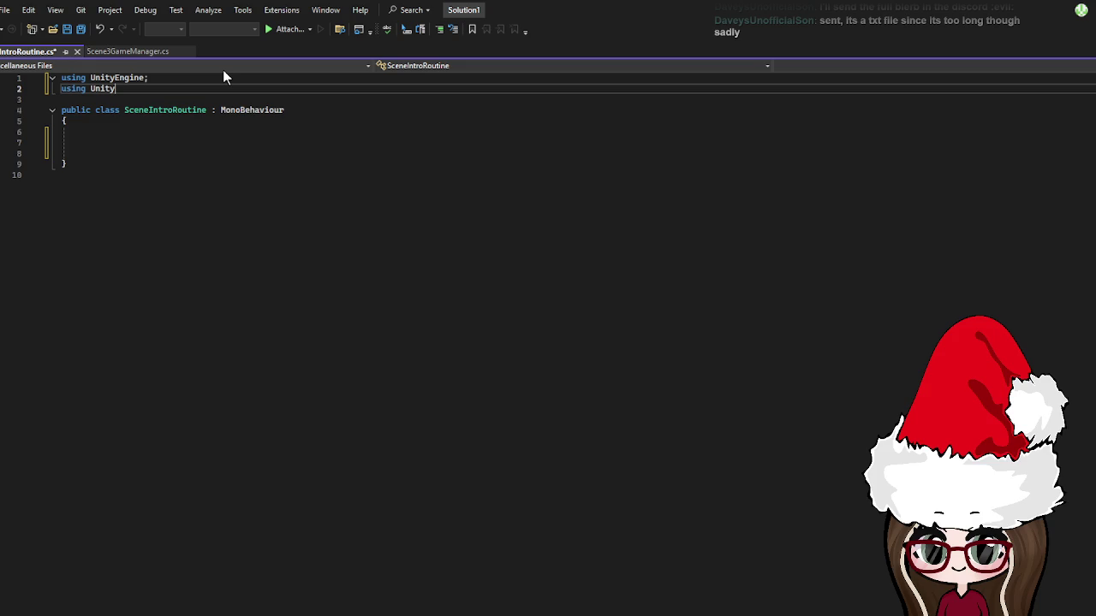
pyautogui.write('Ui')
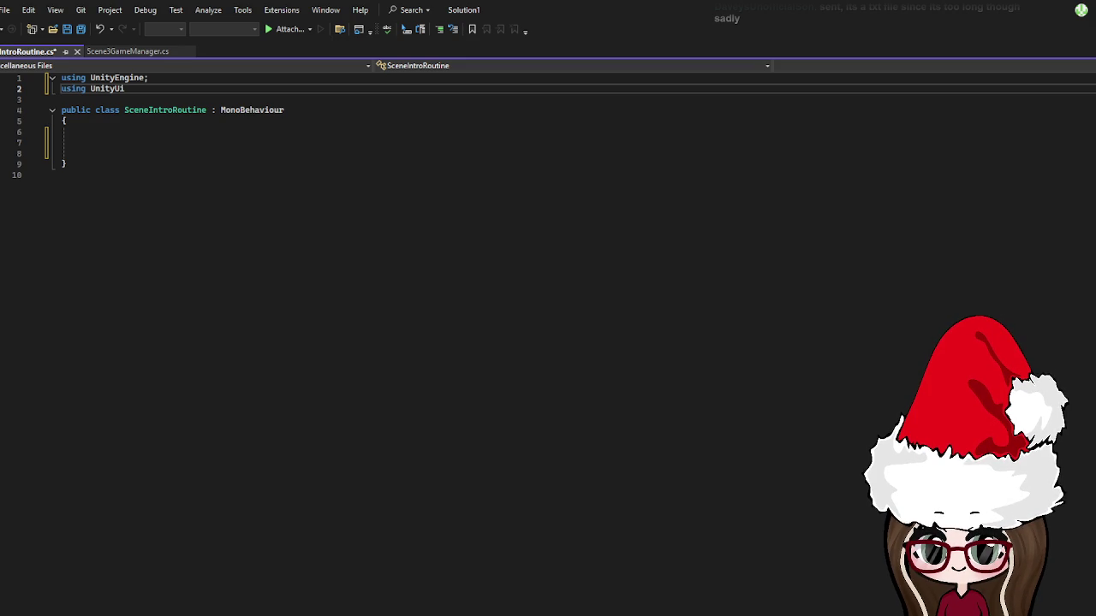
pyautogui.press('Down')
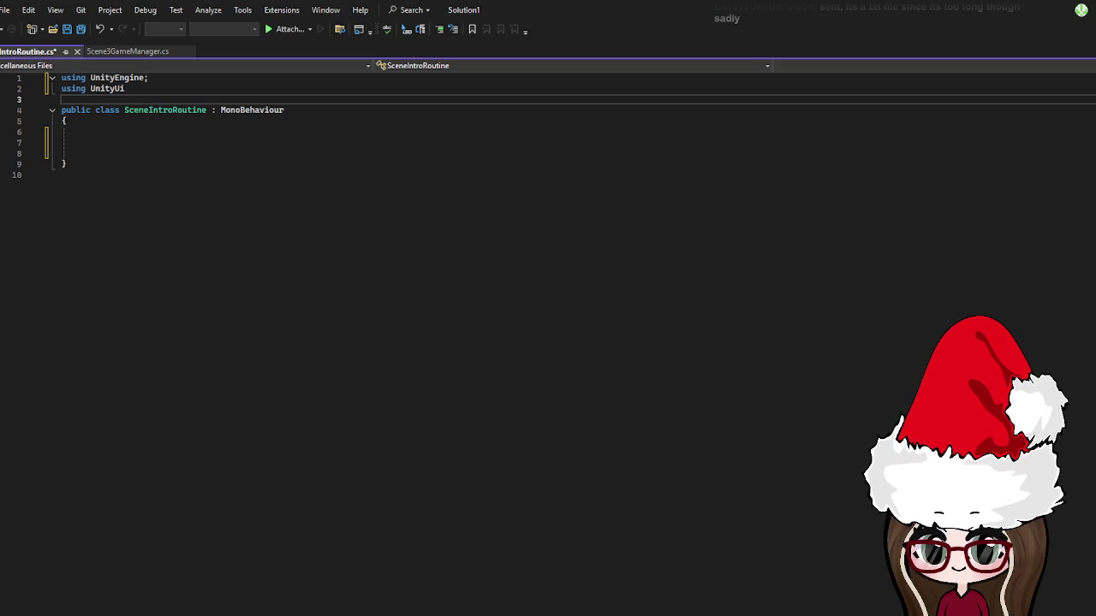
# - Replace the existing using lines with 'using System.Collections;' on line 1
pyautogui.moveTo(61, 77)
pyautogui.mouseDown()
pyautogui.moveTo(142, 86)
pyautogui.moveTo(52, 79)
pyautogui.mouseUp()
pyautogui.click(148, 86)
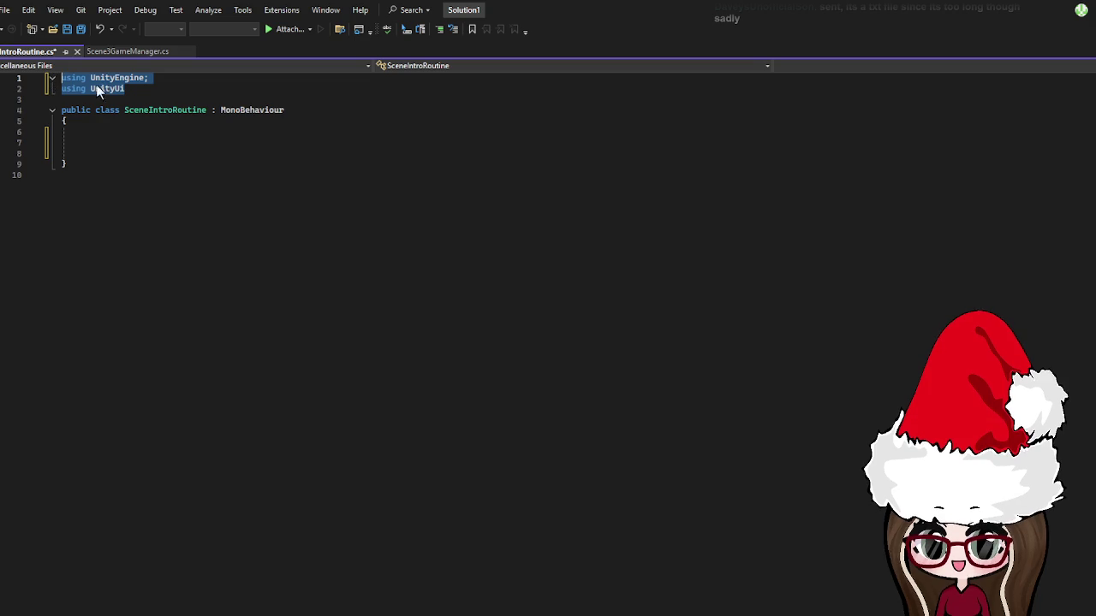
pyautogui.press('BackSpace')
pyautogui.write('using UnityEngine;')
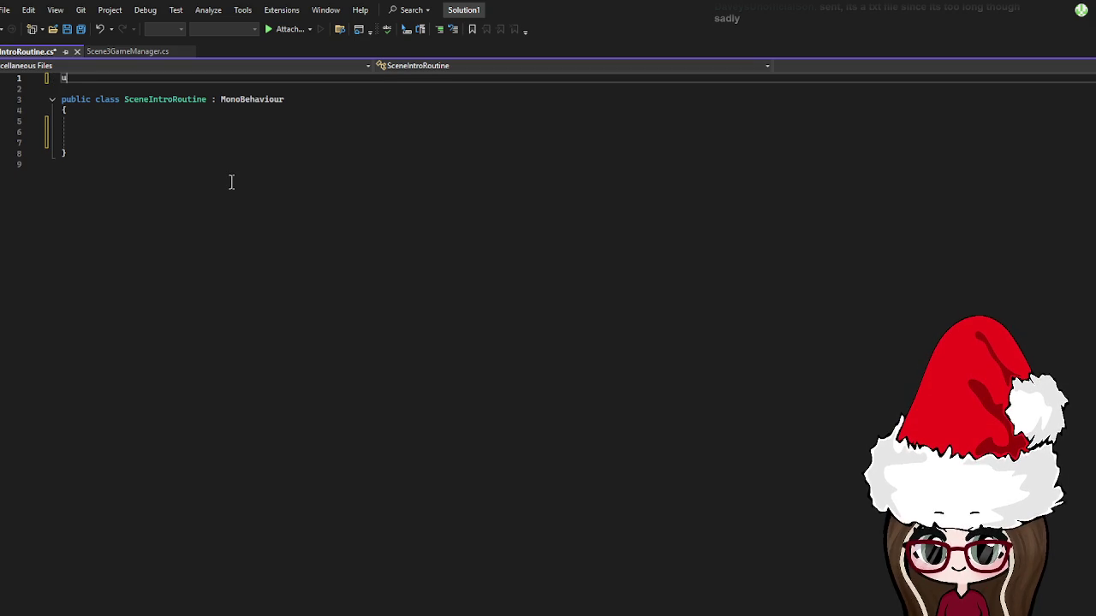
pyautogui.hotkey('ctrl', 'BackSpace')
pyautogui.hotkey('ctrl', 'BackSpace')
pyautogui.write('Syst')
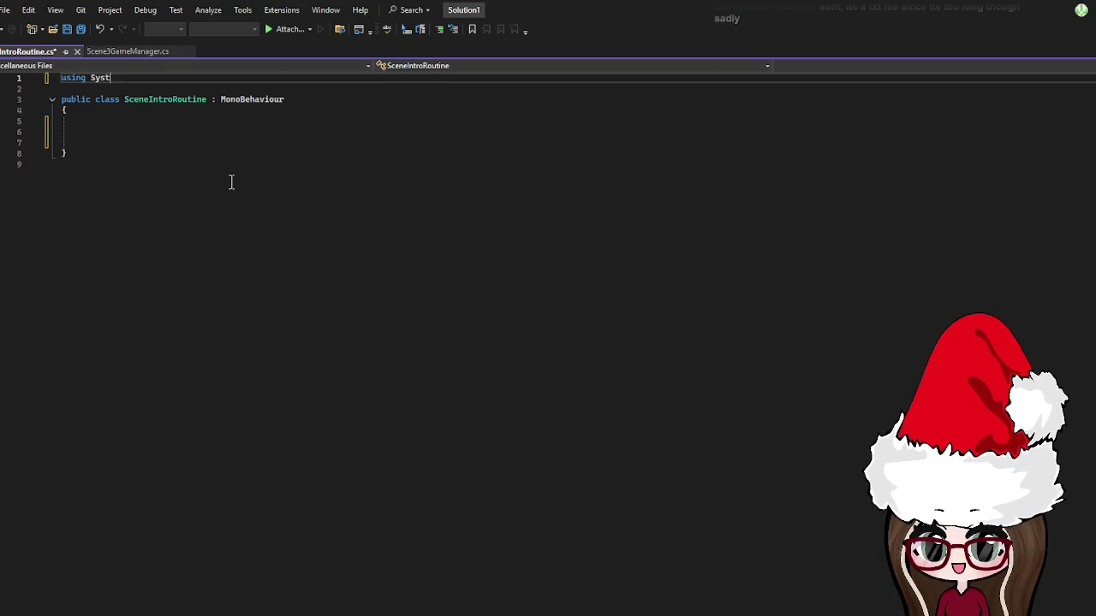
pyautogui.write('em.Co')
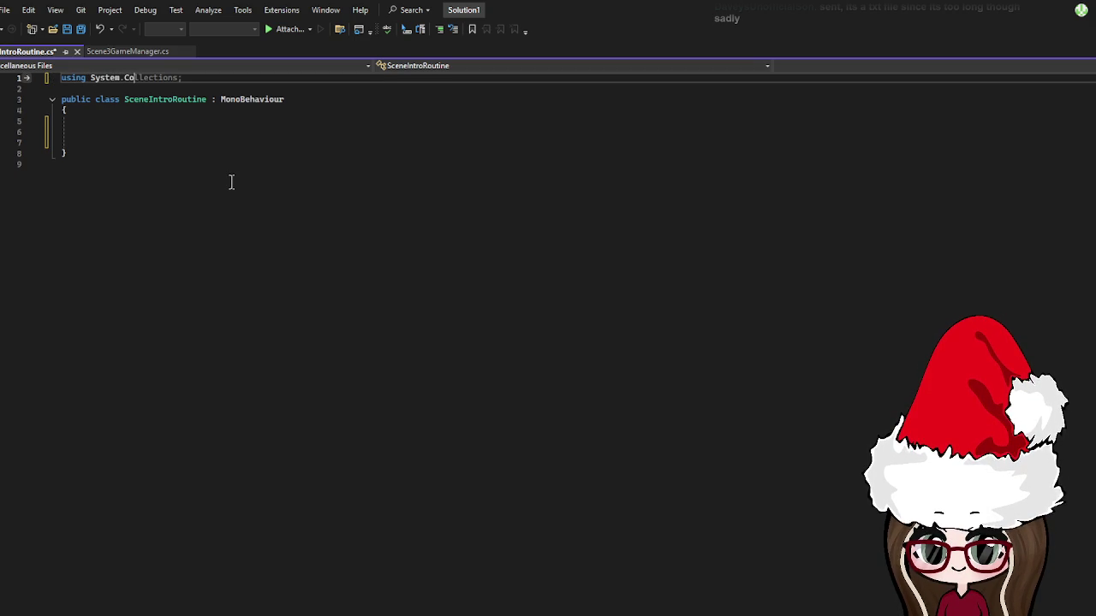
pyautogui.write('llections;')
# - Add usings for UnityEngine, UnityEngine.SceneManagement and UnityEngine.UI below System.Collections
pyautogui.press('Return')
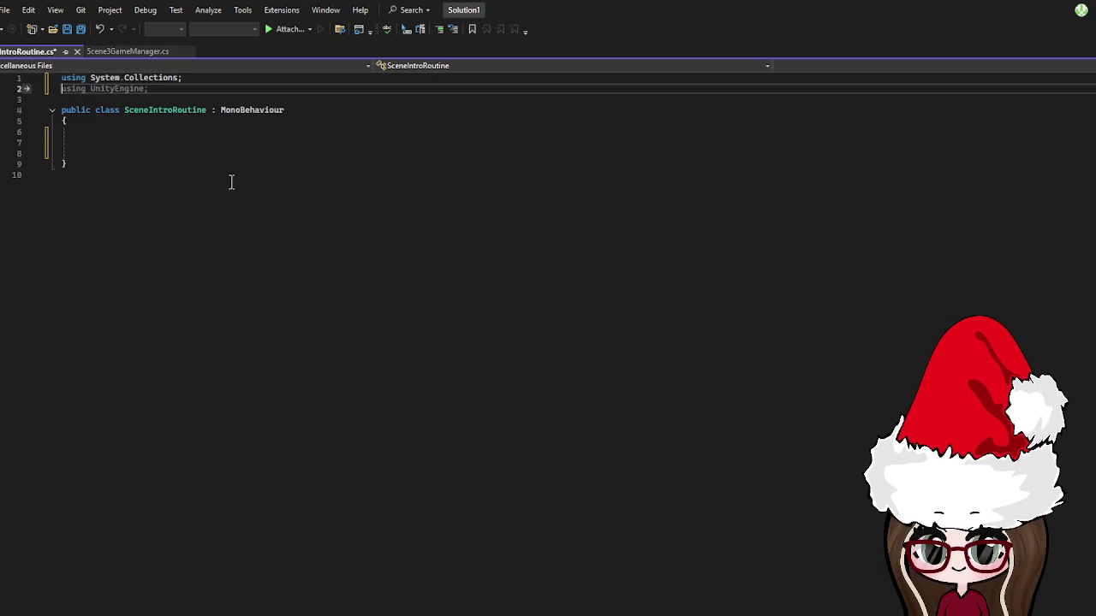
pyautogui.write('using Un')
pyautogui.write('ityEngine;')
pyautogui.press('Return')
pyautogui.write('usin')
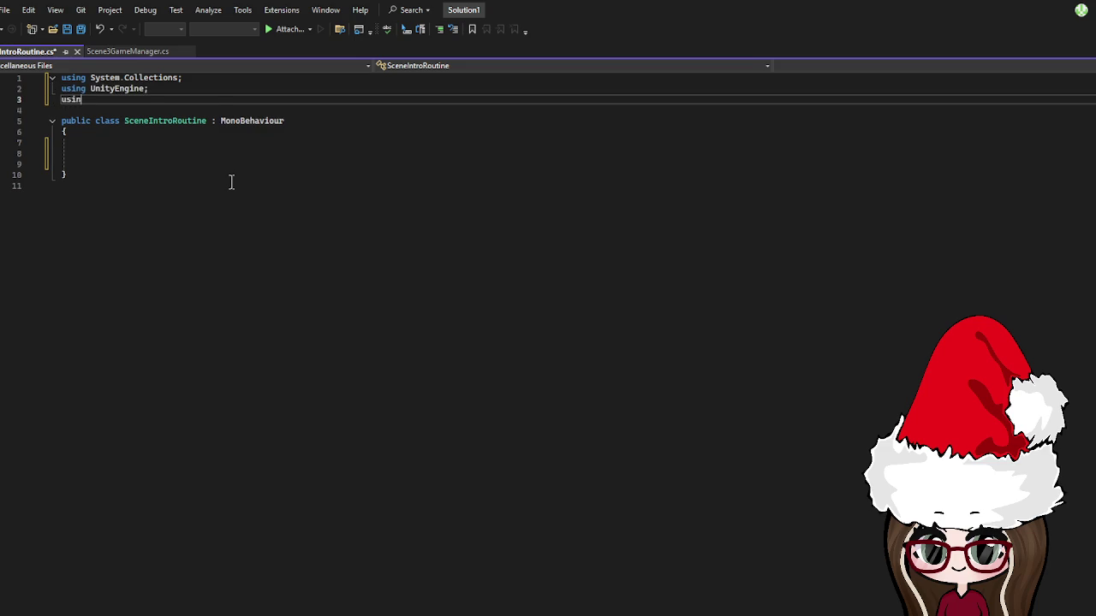
pyautogui.write('g Unity')
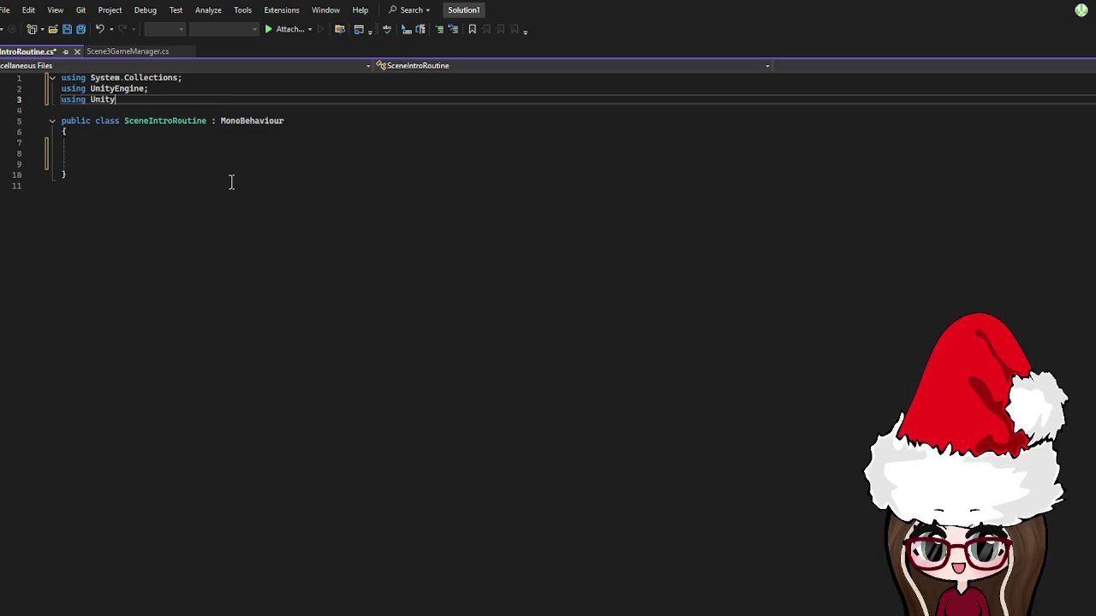
pyautogui.write('Engine')
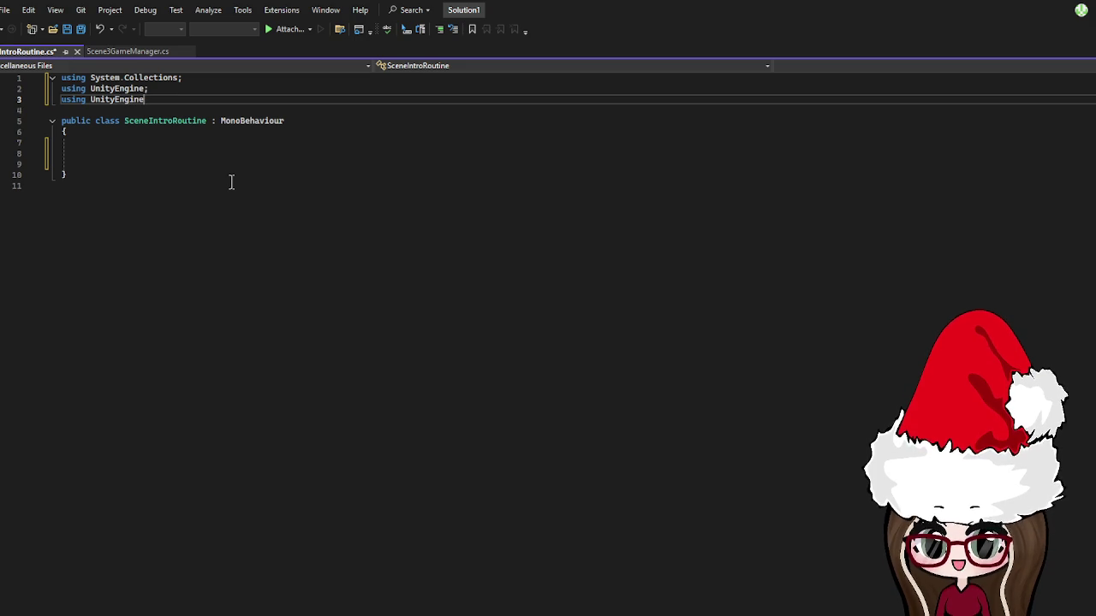
pyautogui.press('Tab')
pyautogui.press('Return')
pyautogui.write('using UnityEngine.UI;')
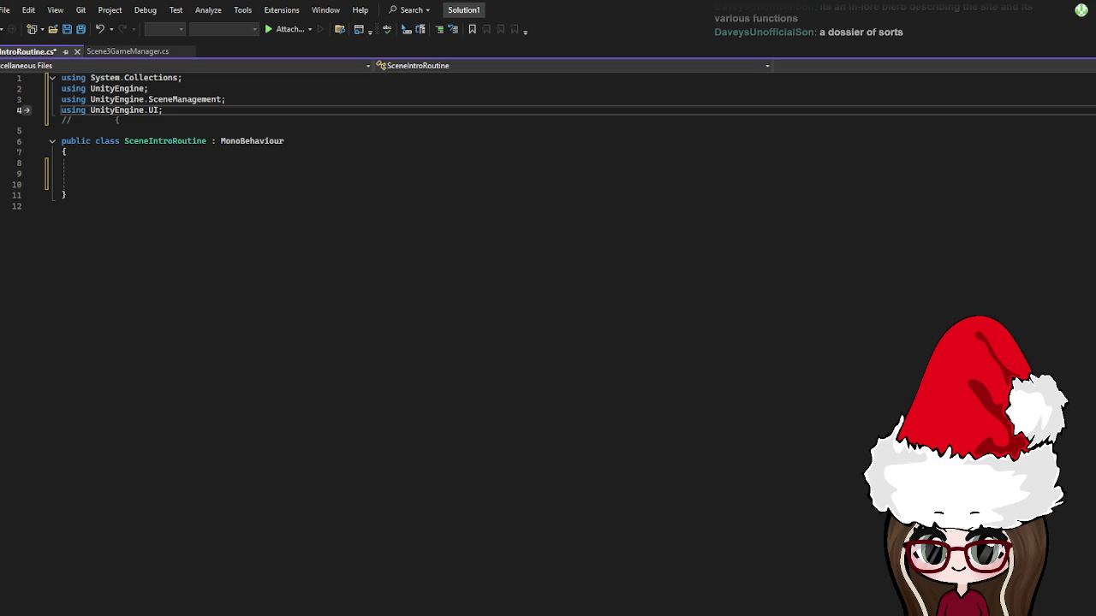
pyautogui.press('Escape')
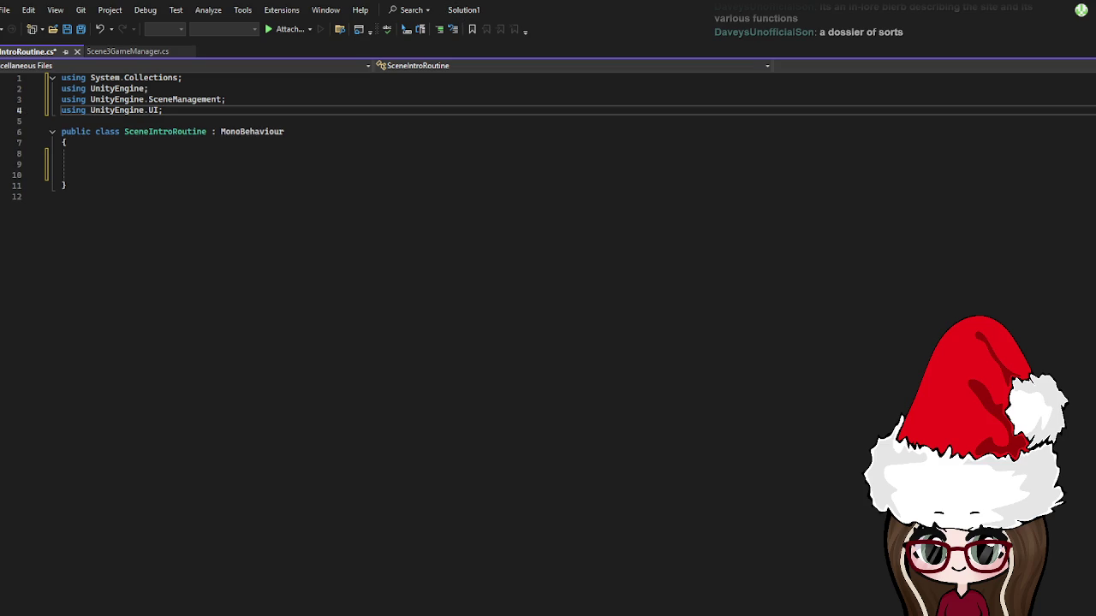
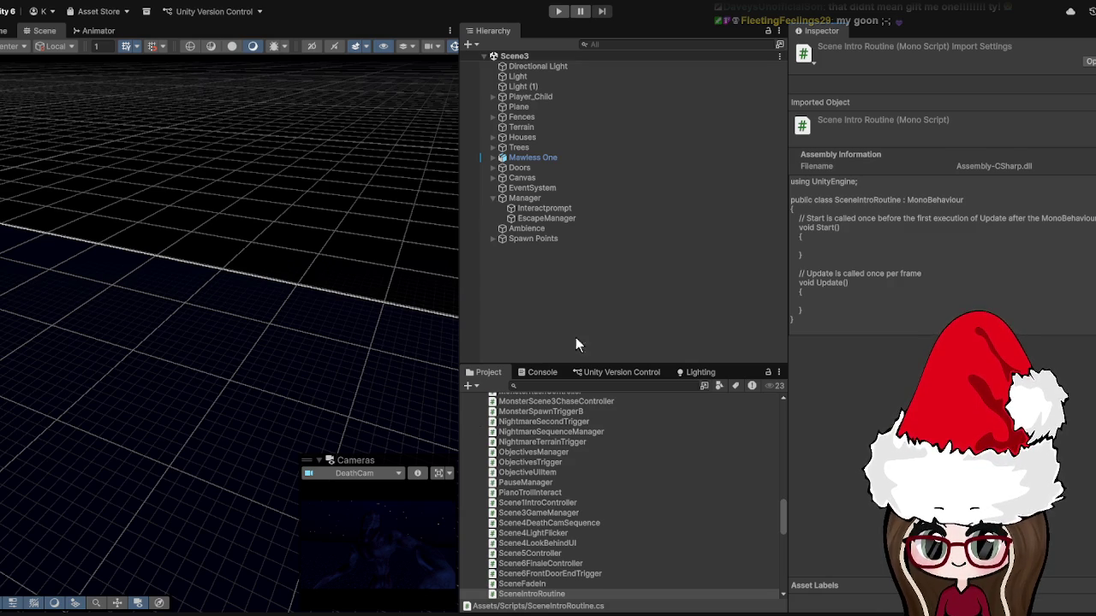
# - Select EscapeManager under Manager, scroll to its Scene Fade In fields, and expand Canvas
pyautogui.click(544, 199)
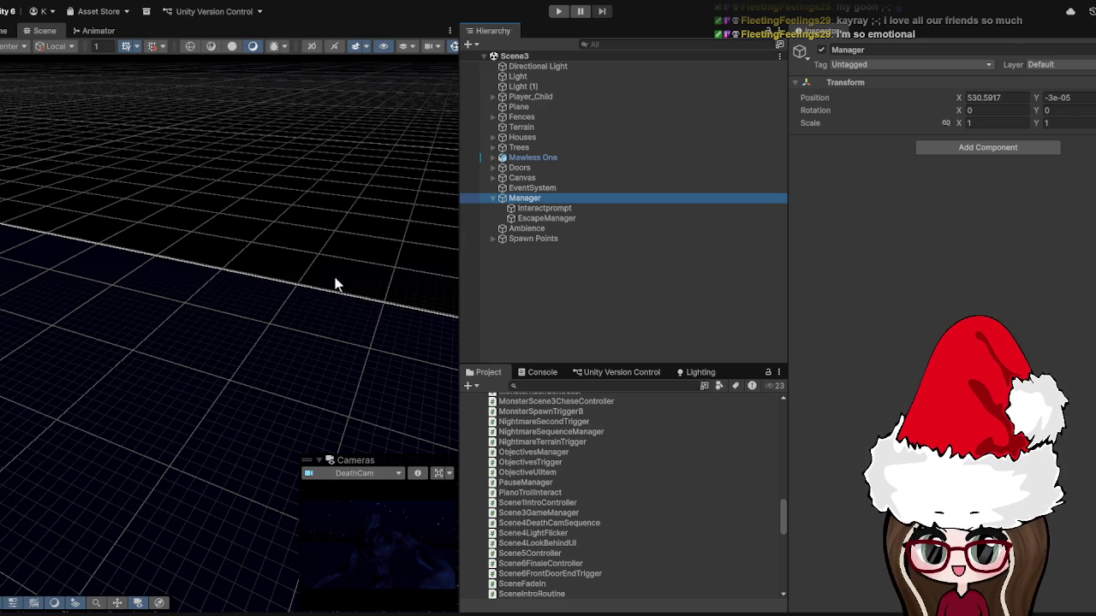
pyautogui.click(550, 218)
pyautogui.scroll(-2, 914, 256)
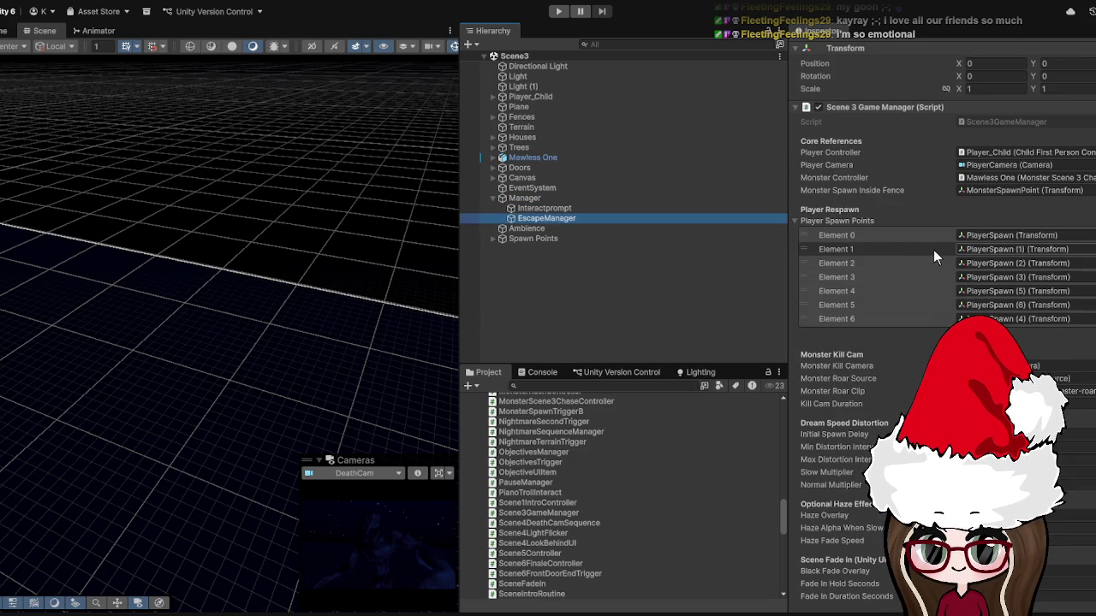
pyautogui.scroll(-3, 934, 249)
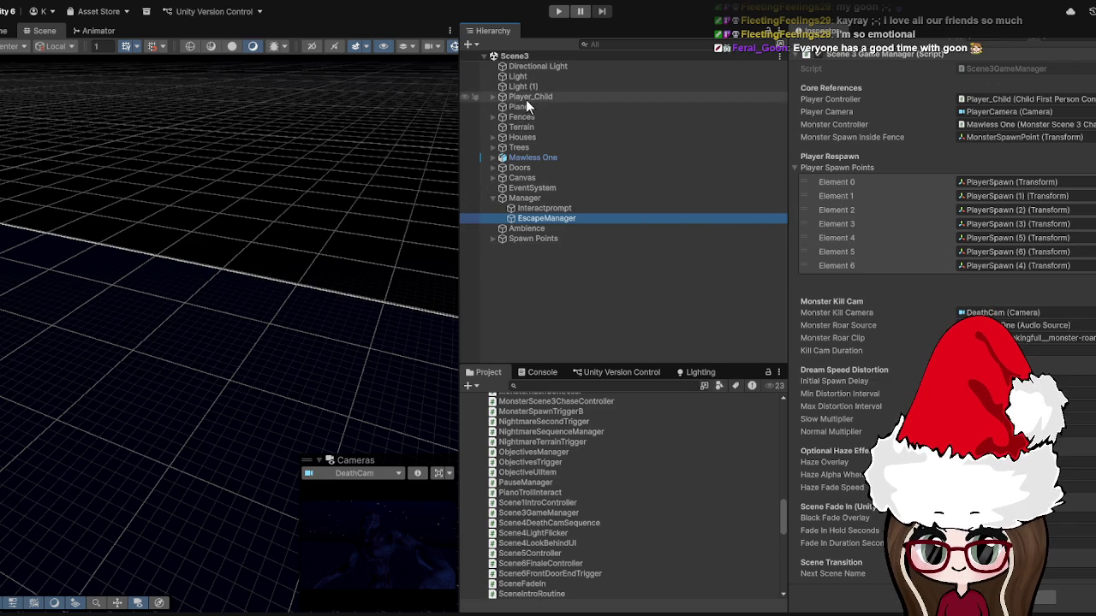
pyautogui.click(494, 178)
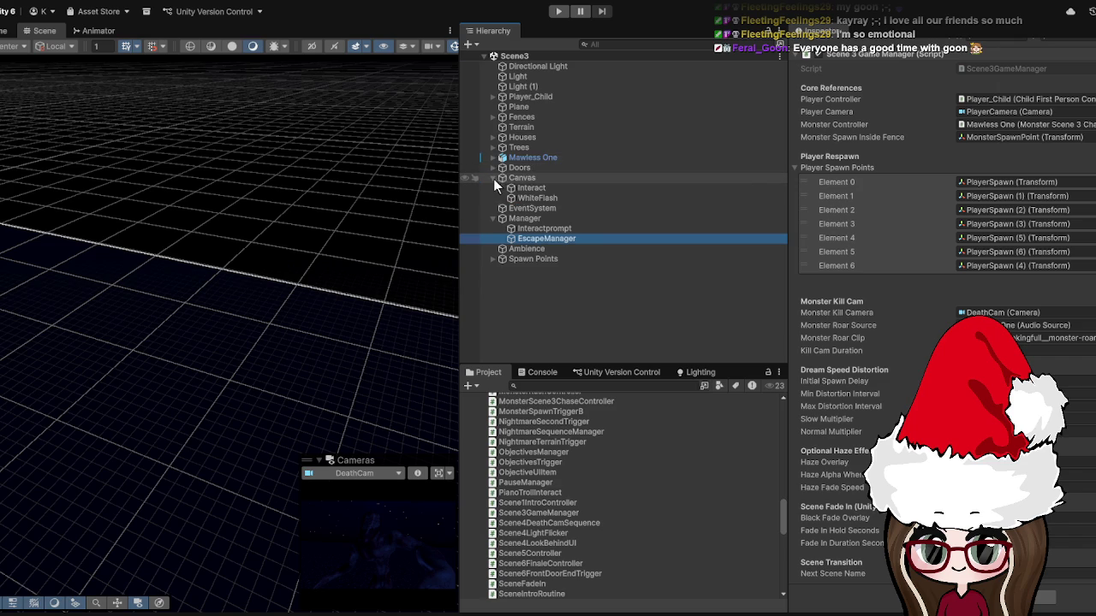
# - Create a new UI Image under Canvas named BlackFade
pyautogui.click(488, 175)
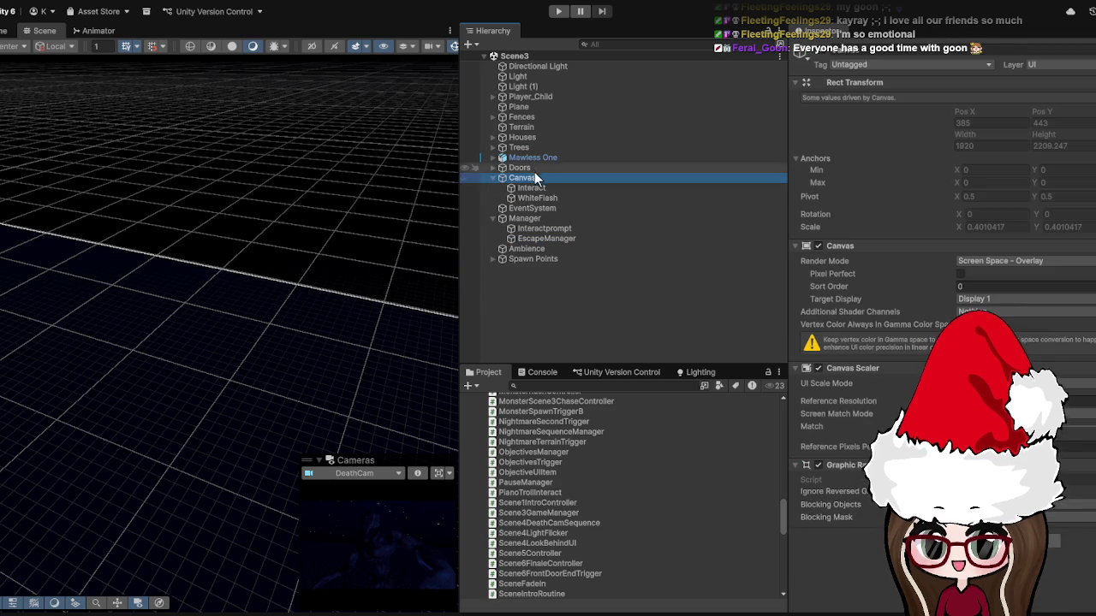
pyautogui.click(539, 218)
pyautogui.click(521, 178)
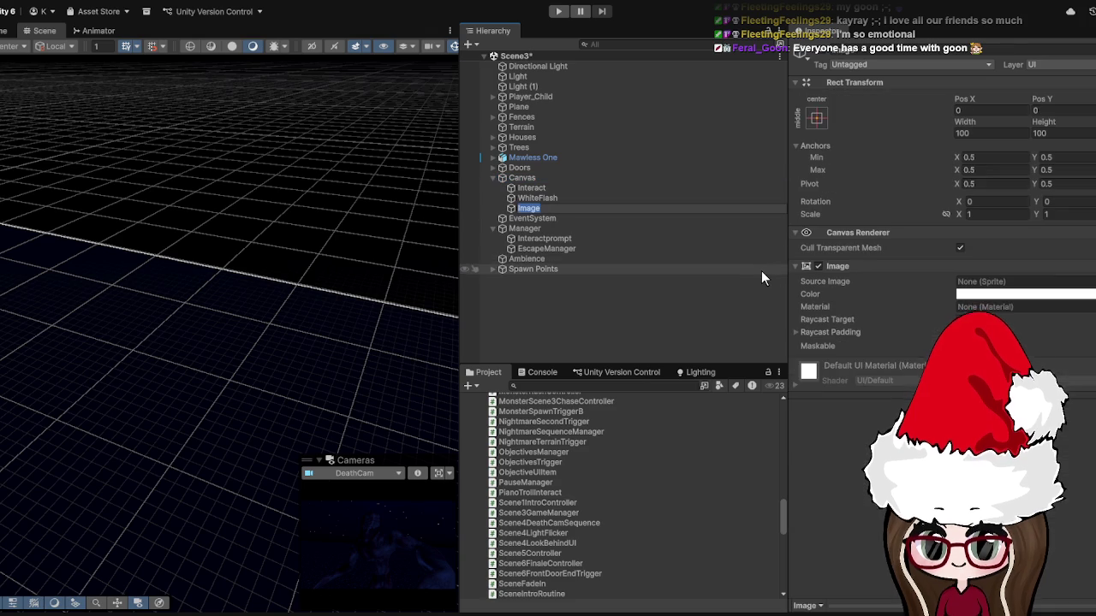
pyautogui.write('BlackFade')
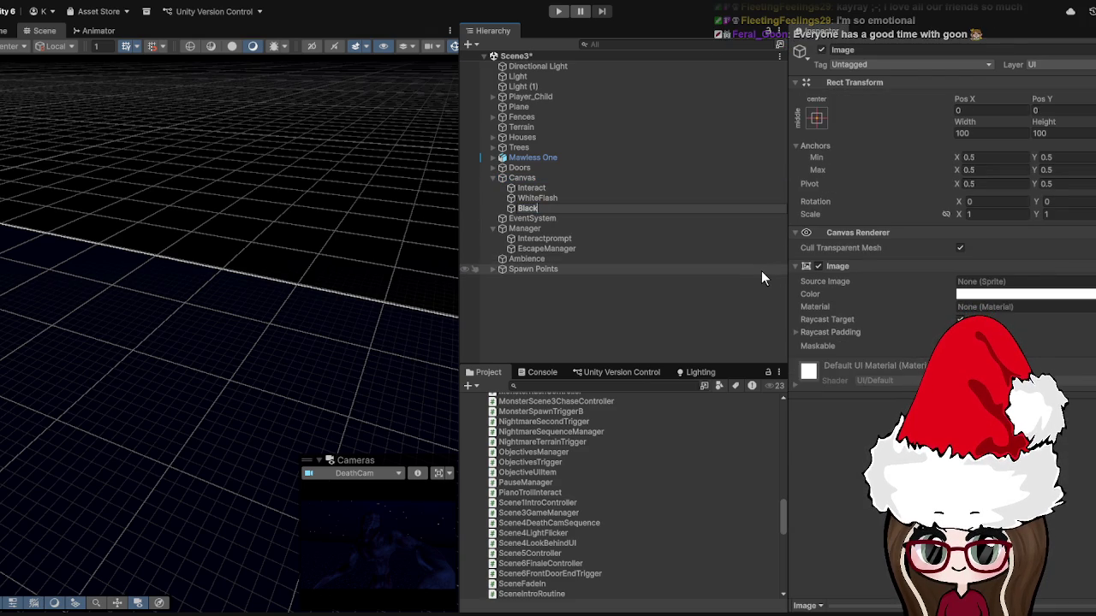
pyautogui.press('Return')
pyautogui.click(592, 220)
# - Make BlackFade black and add a Canvas Group component to it
pyautogui.click(575, 207)
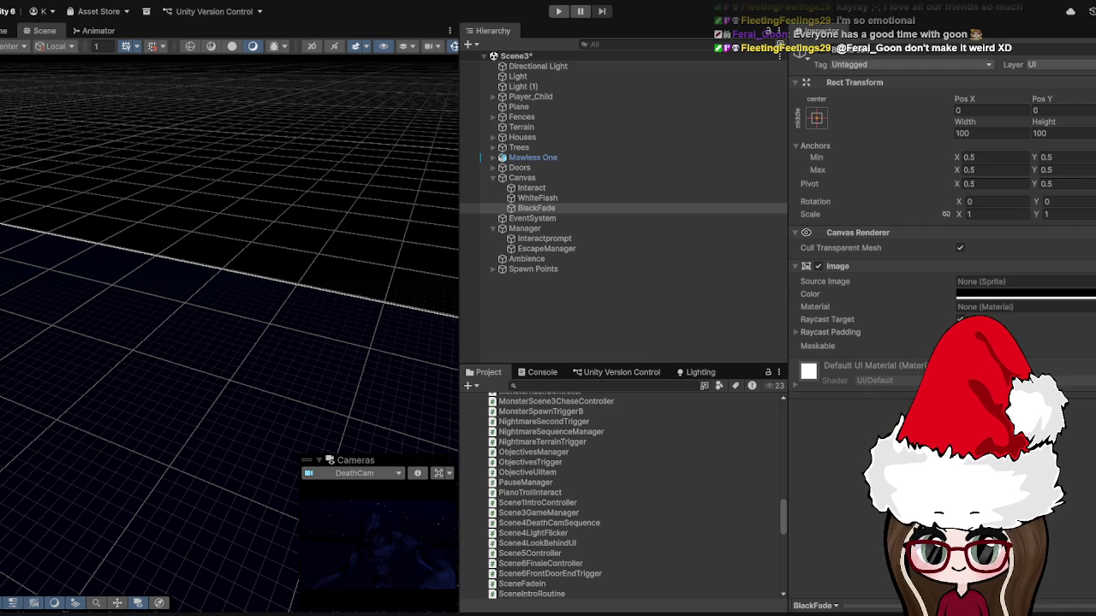
pyautogui.press('Return')
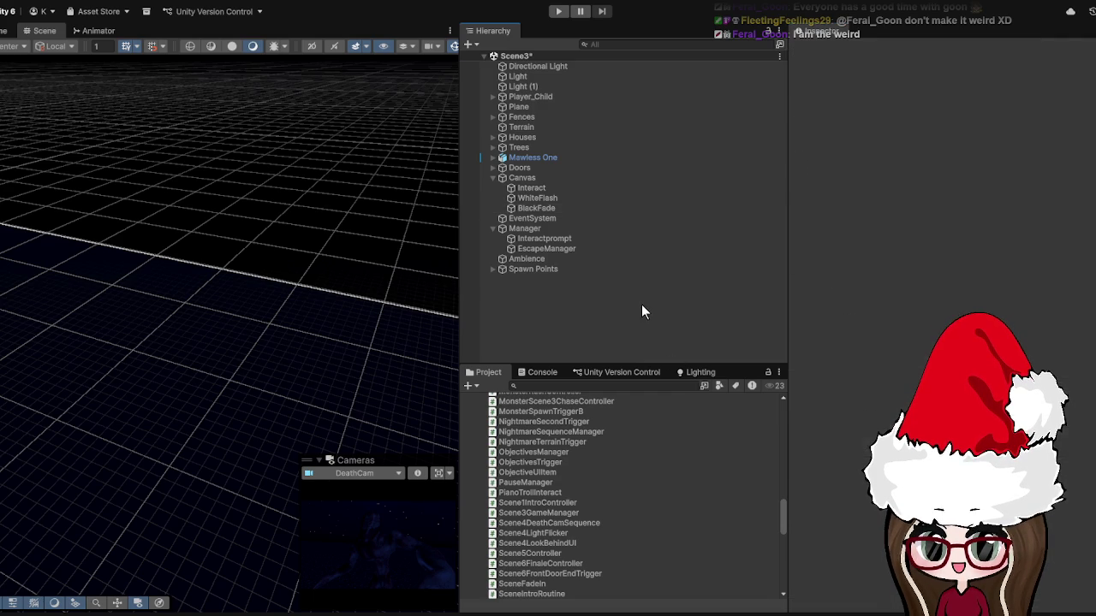
pyautogui.click(550, 206)
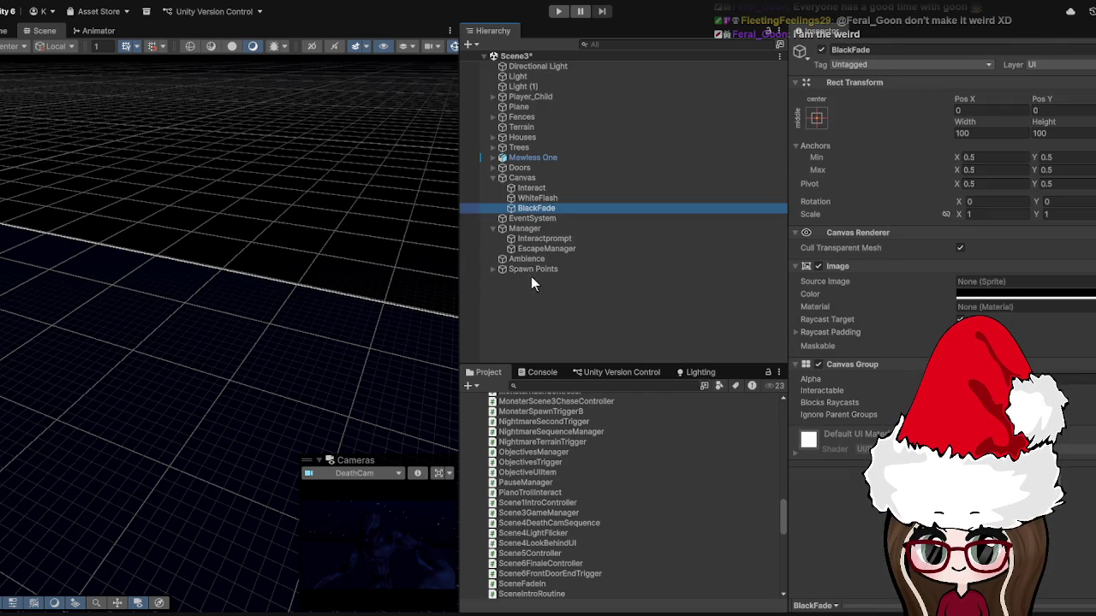
# - Reselect EscapeManager and scroll its Scene 3 Game Manager to the Black Fade Overlay field
pyautogui.click(548, 248)
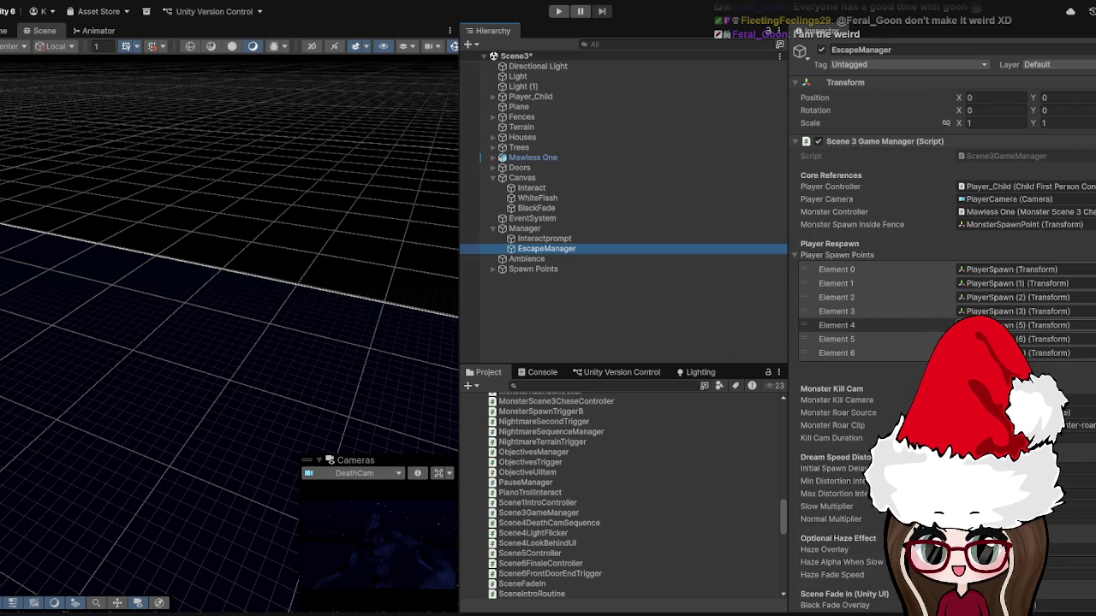
pyautogui.scroll(-3, 856, 311)
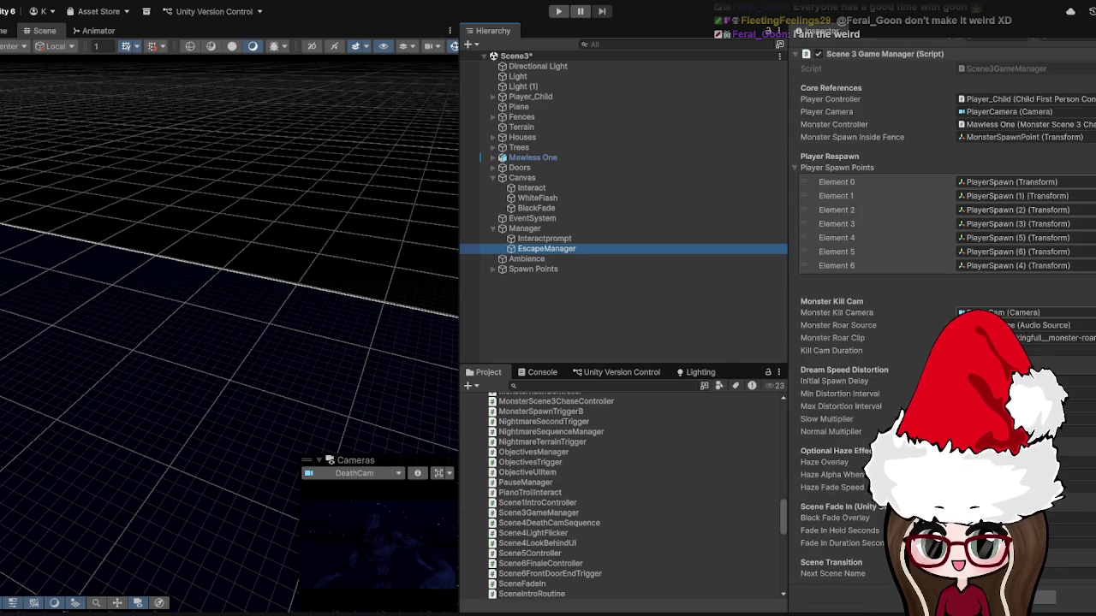
pyautogui.click(539, 249)
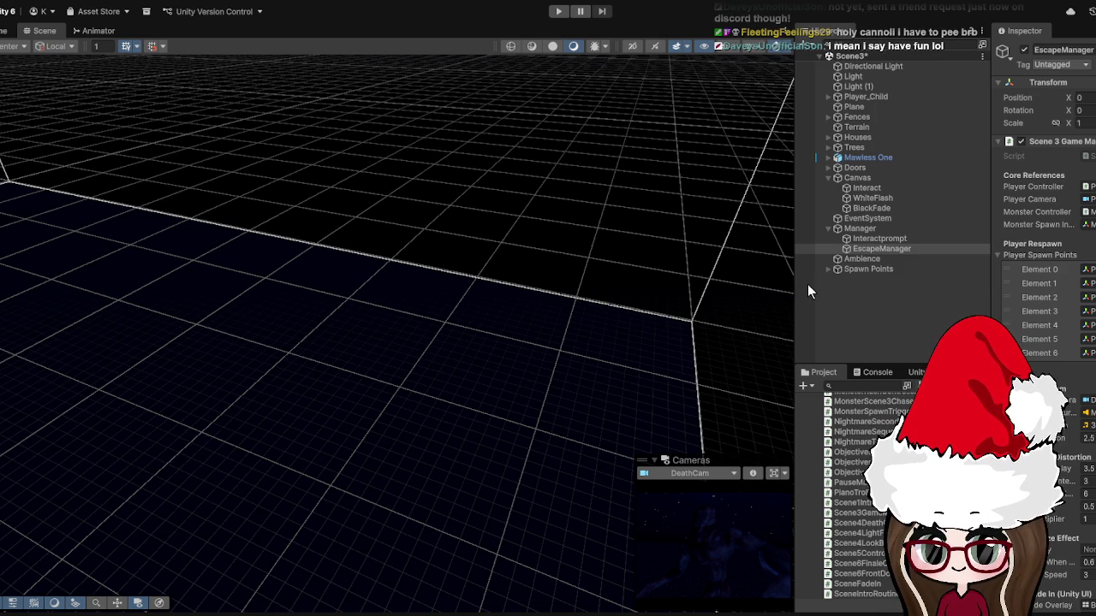
# - Stretch BlackFade to fill the whole Canvas and start Play mode with a black screen
pyautogui.moveTo(795, 299); pyautogui.dragTo(520, 299)
pyautogui.scroll(-2, 1090, 358)
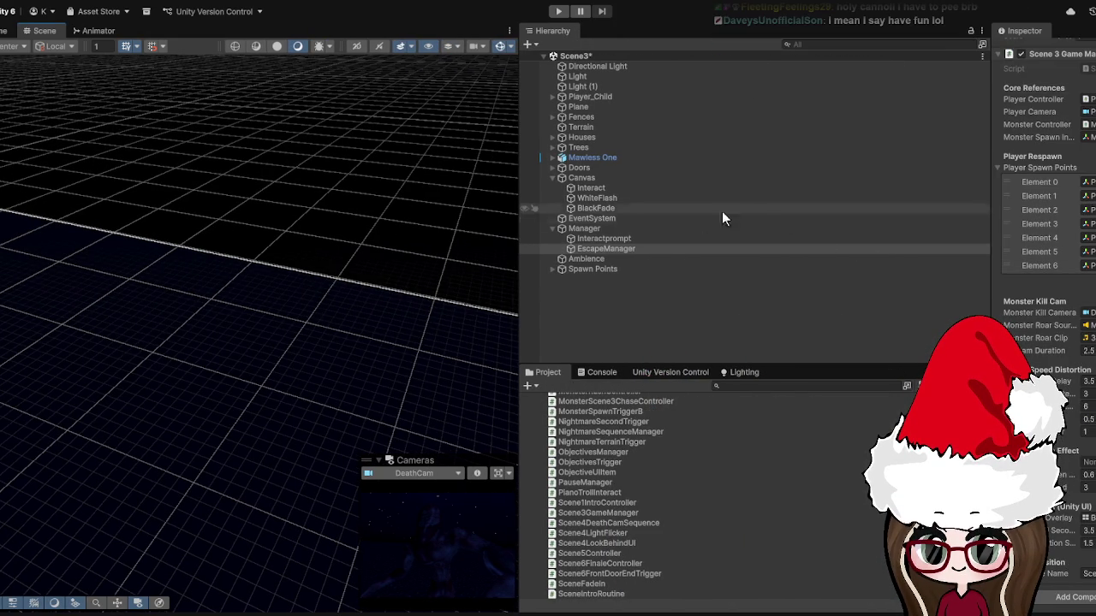
pyautogui.click(590, 208)
pyautogui.click(1012, 128)
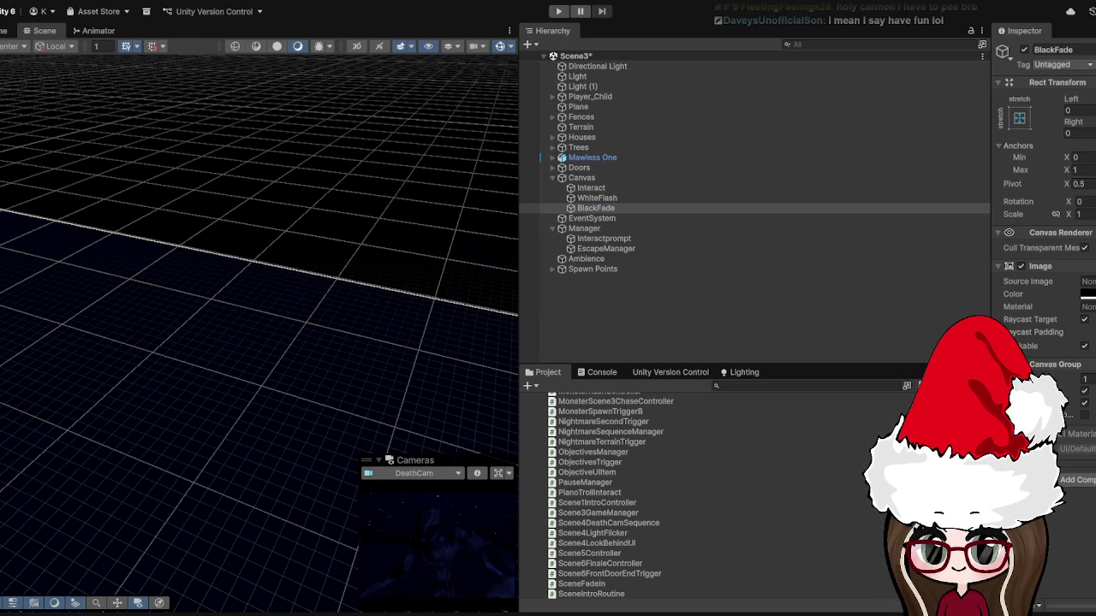
pyautogui.click(558, 11)
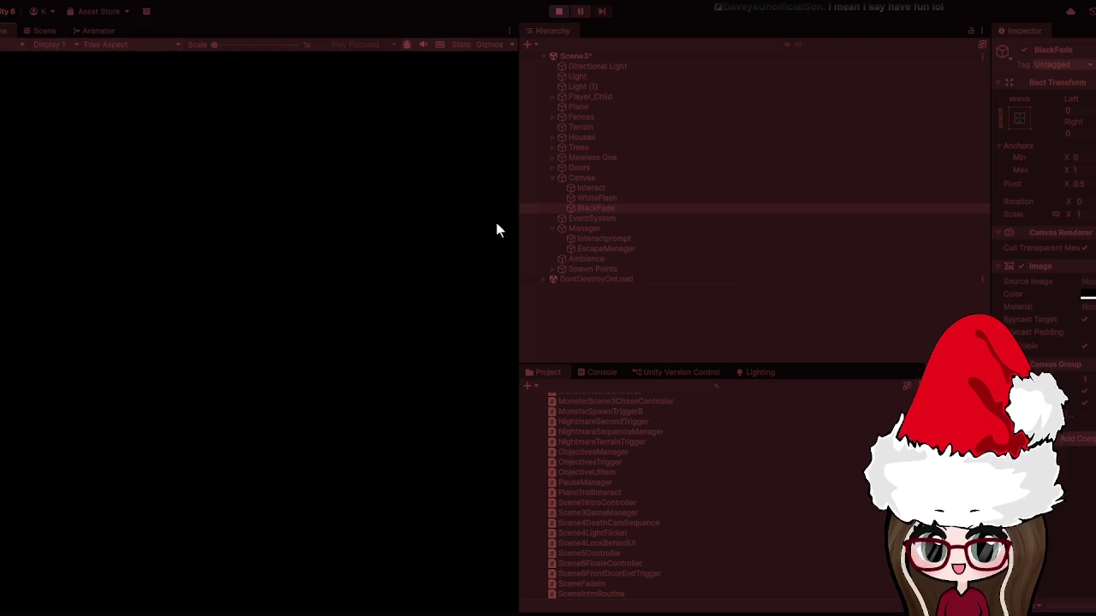
# - Watch Scene3 fade in from black to the village houses in an enlarged Game view, then stop
pyautogui.moveTo(518, 218)
pyautogui.mouseDown()
pyautogui.moveTo(1016, 223)
pyautogui.moveTo(1060, 257)
pyautogui.mouseUp()
pyautogui.click(736, 319)
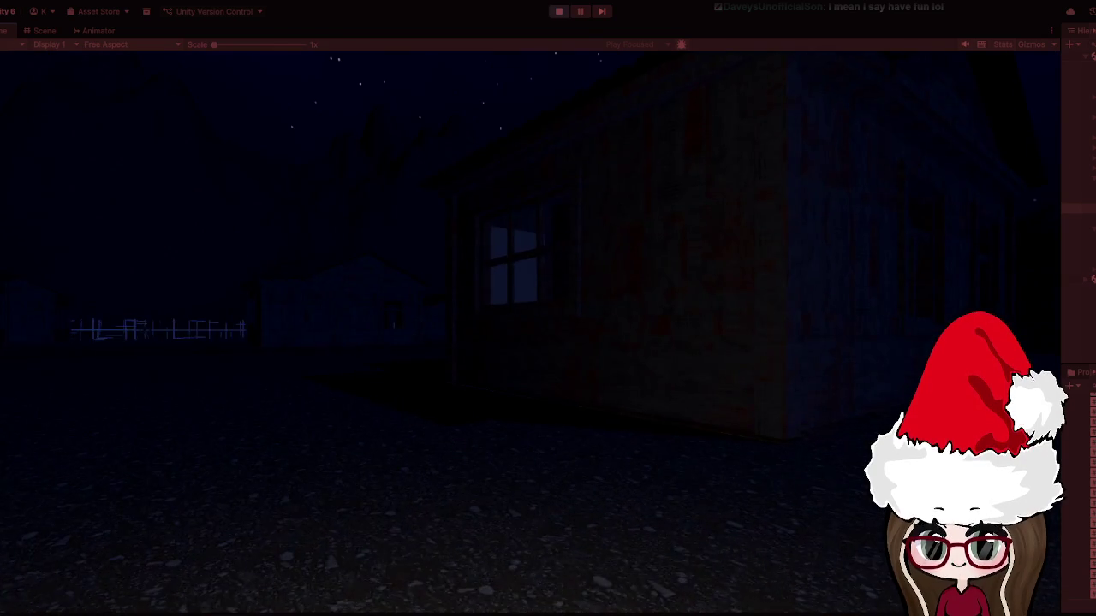
pyautogui.click(558, 11)
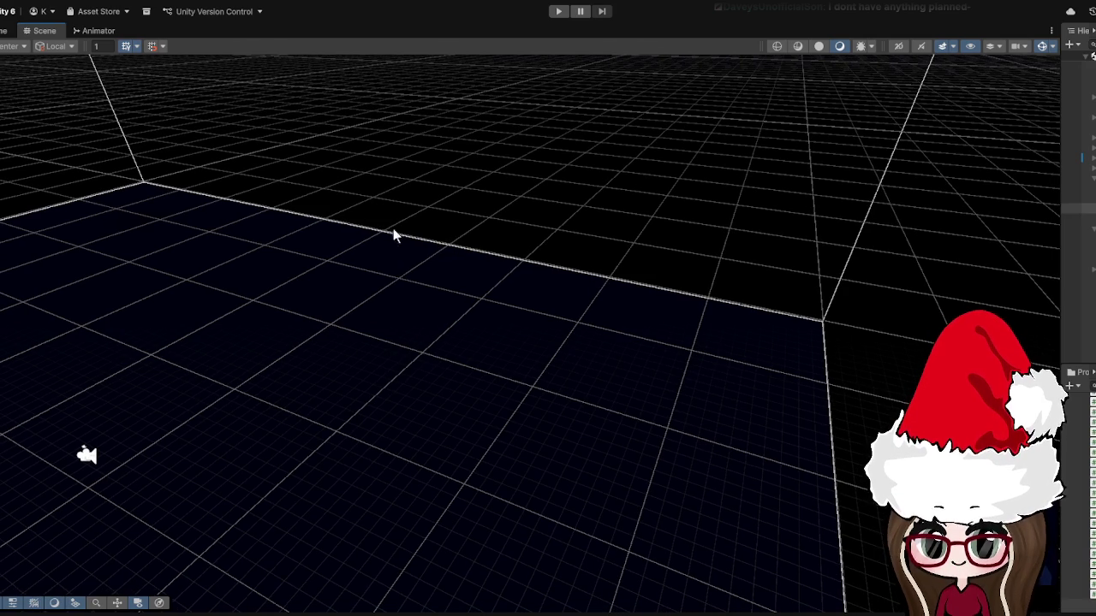
# - Restore the Hierarchy and Inspector panels to show BlackFade's Image and Canvas Group settings
pyautogui.moveTo(1063, 264); pyautogui.dragTo(615, 300)
pyautogui.moveTo(1094, 296); pyautogui.dragTo(871, 291)
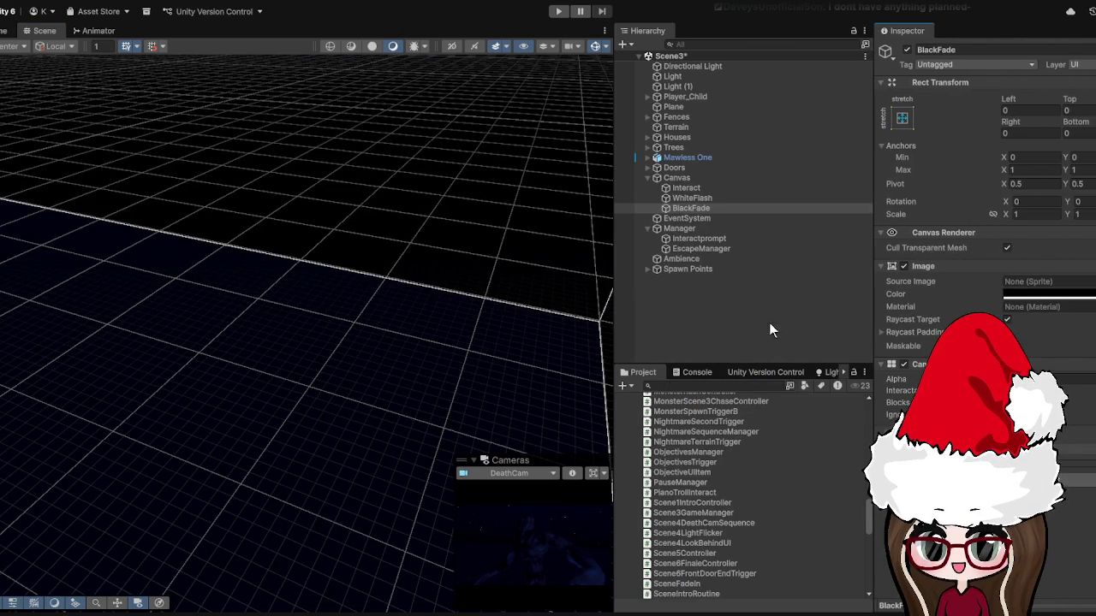
pyautogui.scroll(-10, 781, 487)
pyautogui.scroll(8, 780, 485)
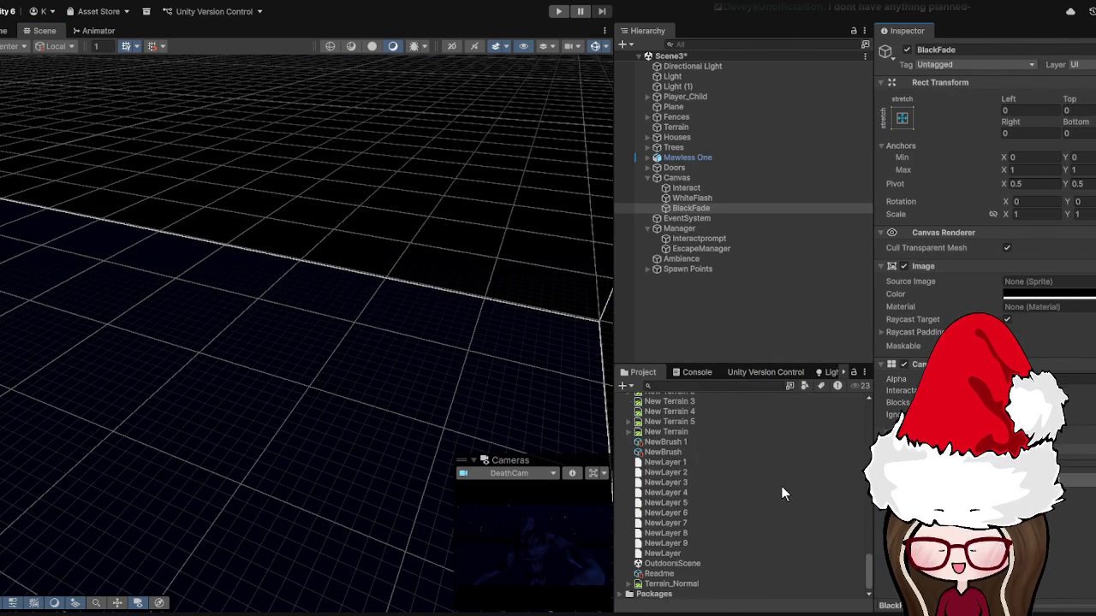